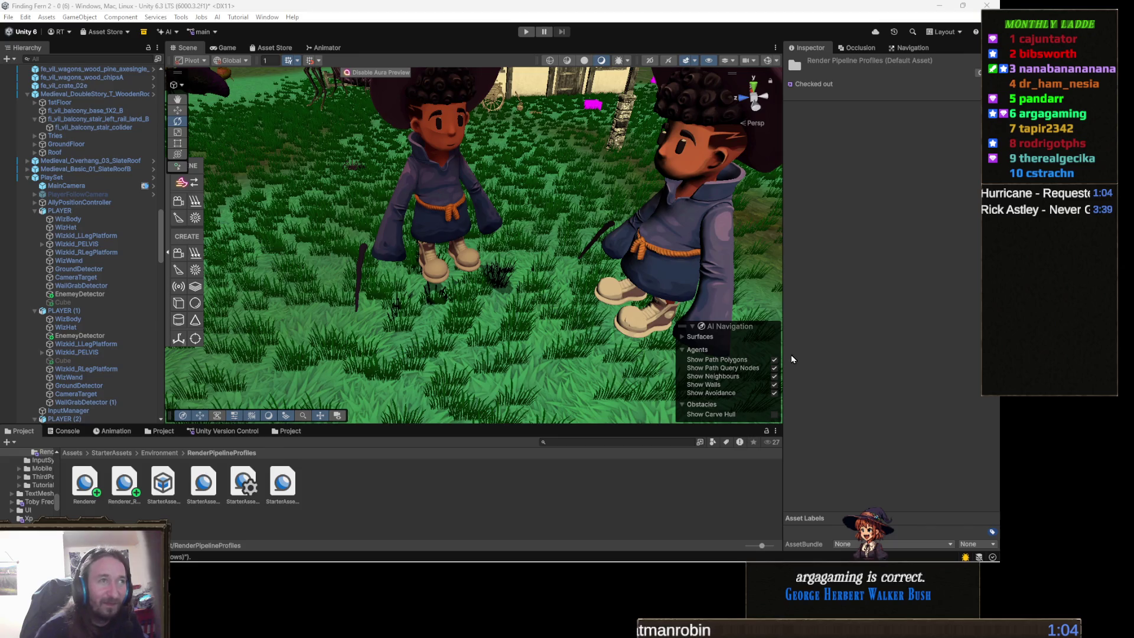
Select the right wizard's WizBody to show its Material #2 1 in the Inspector.
drag(508, 255, 597, 223)
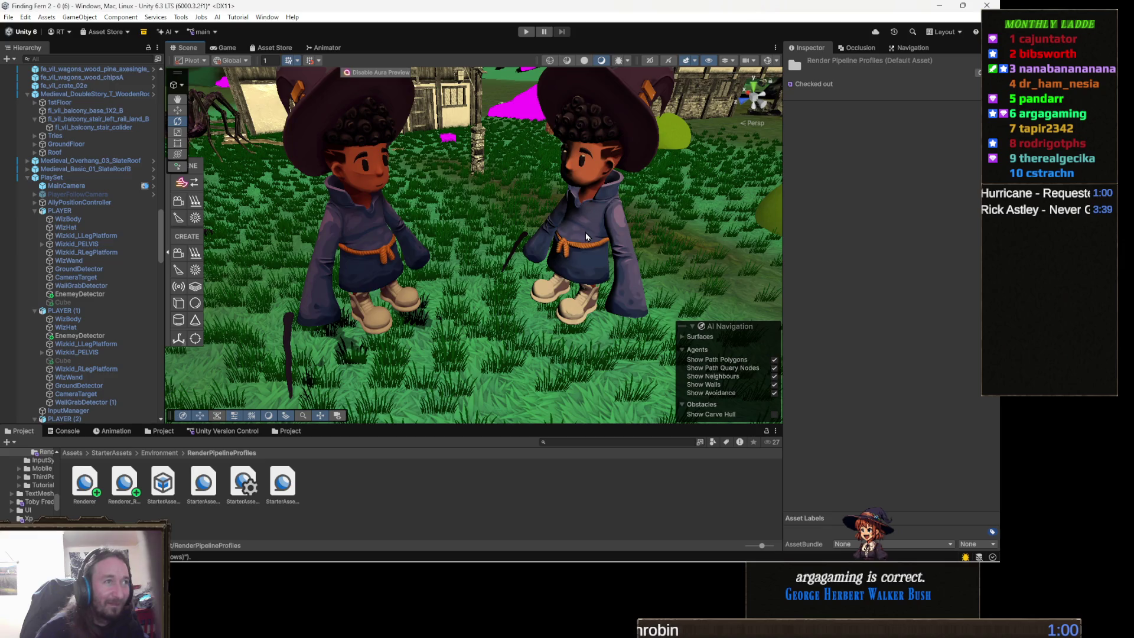
click(586, 234)
click(582, 245)
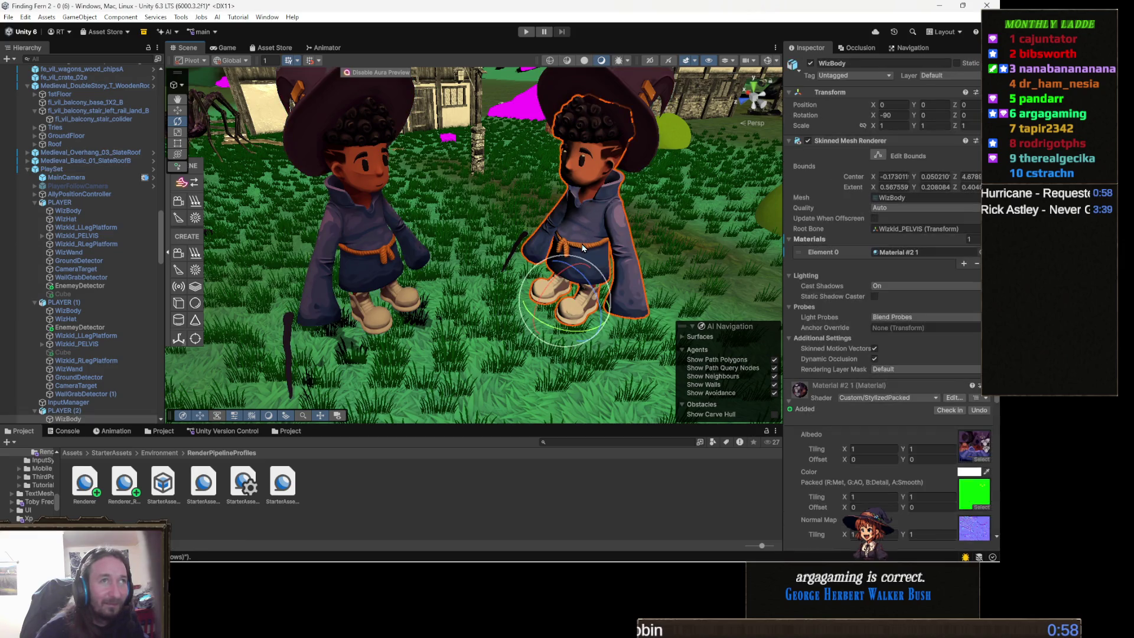
click(620, 251)
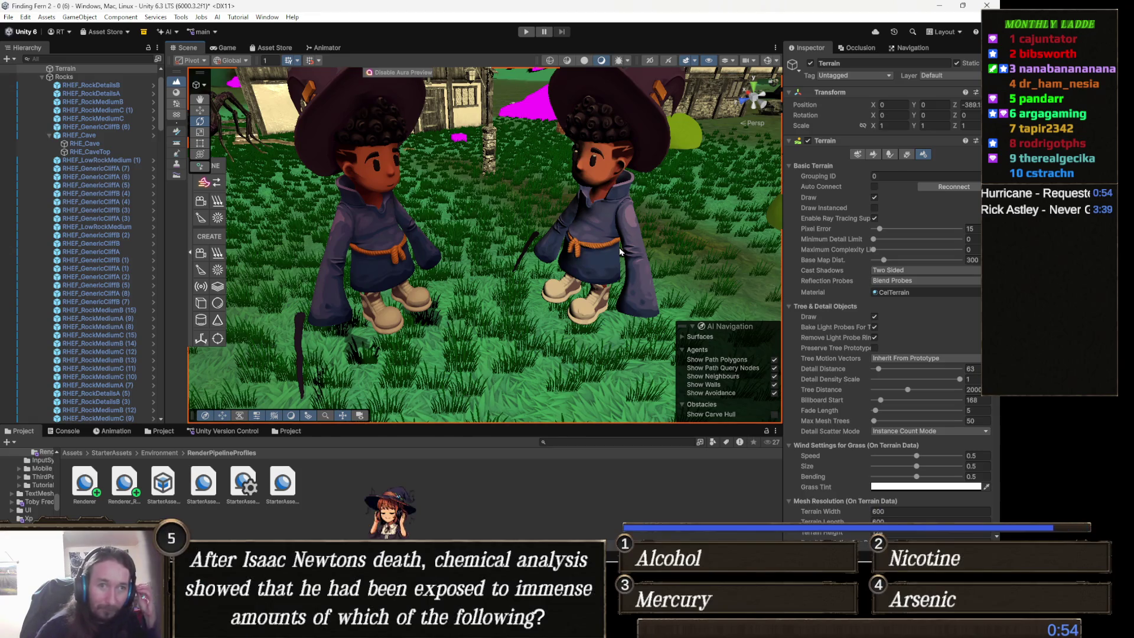
click(560, 286)
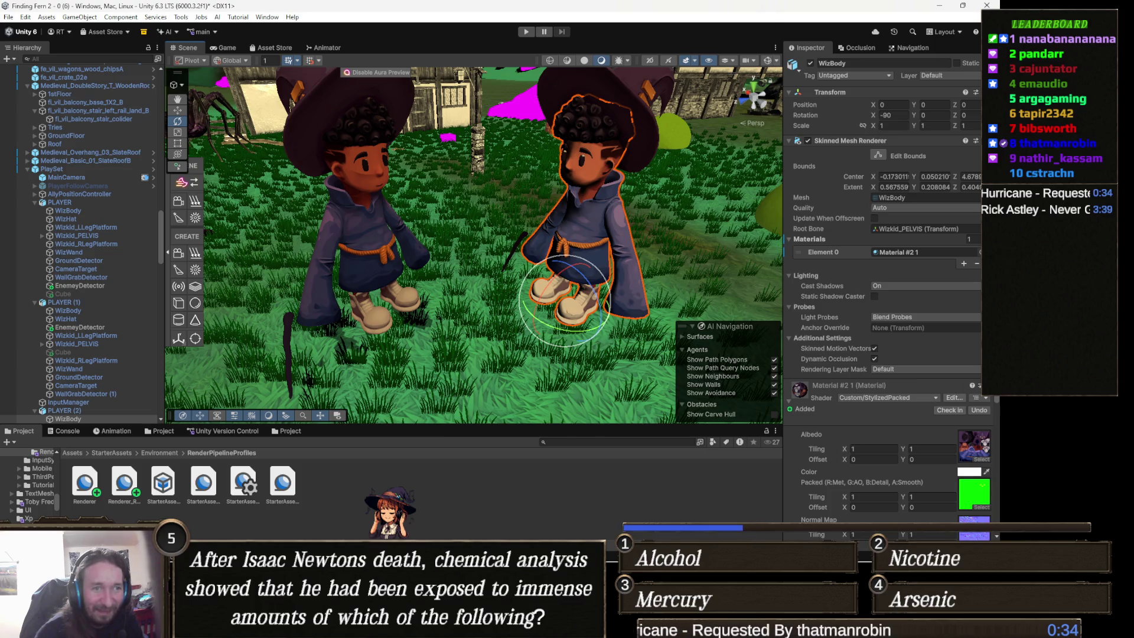
Locate Material #2 1's Custom/StylizedPacked shader asset in the Assets/Xp folder.
right_click(872, 390)
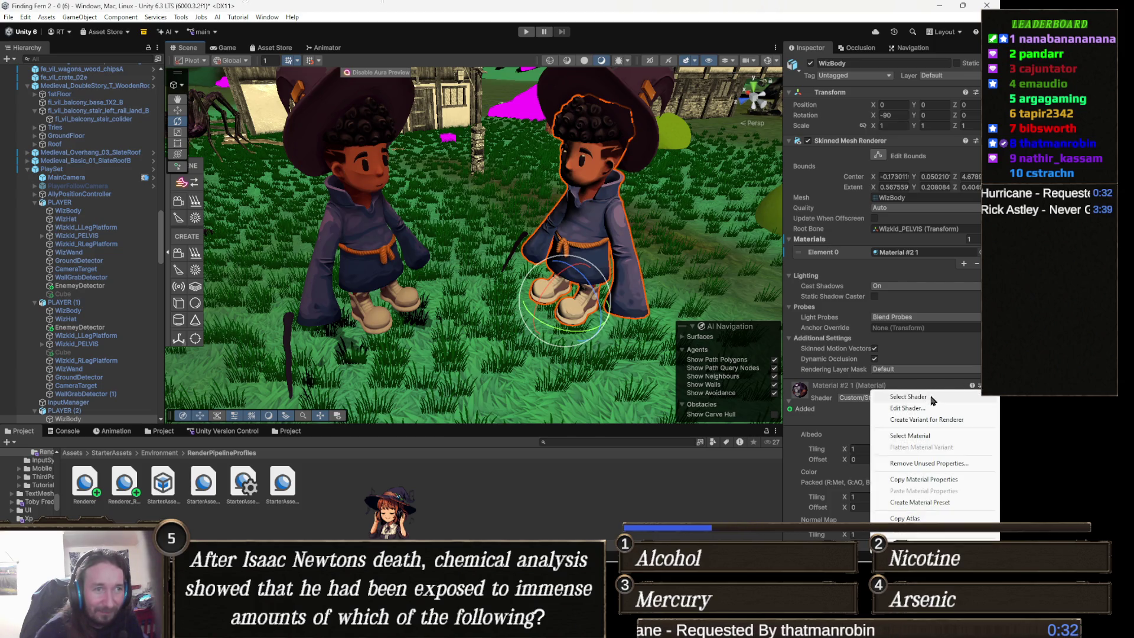
click(910, 396)
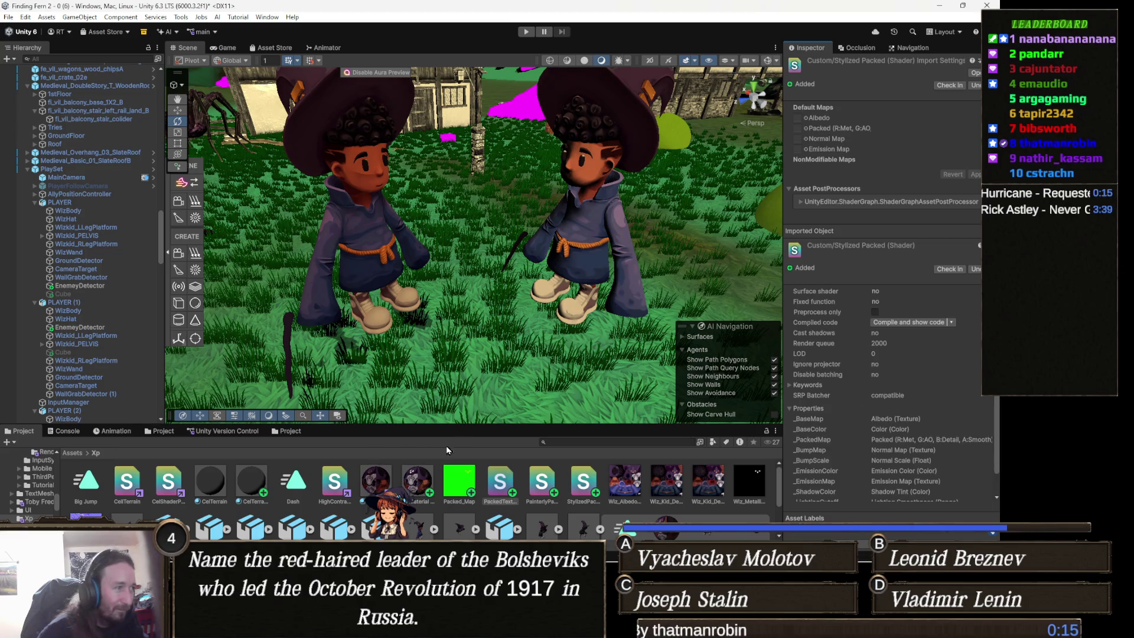
right_click(336, 462)
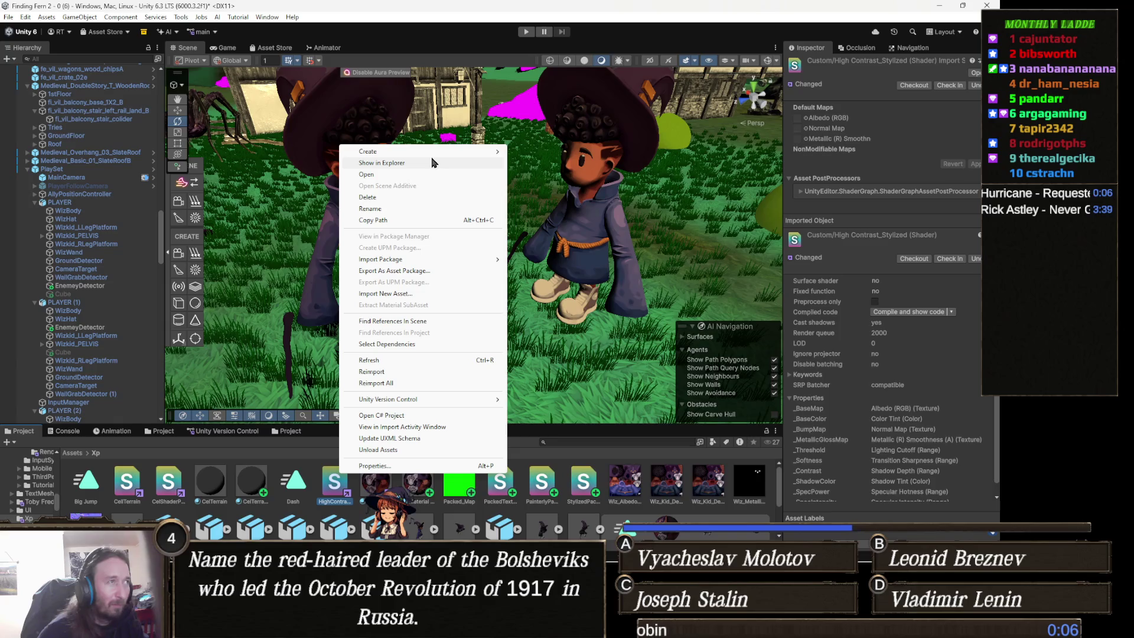
Create a URP Unlit Shader named SaturatedWatercolor in the Xp folder.
mouse_move(416, 152)
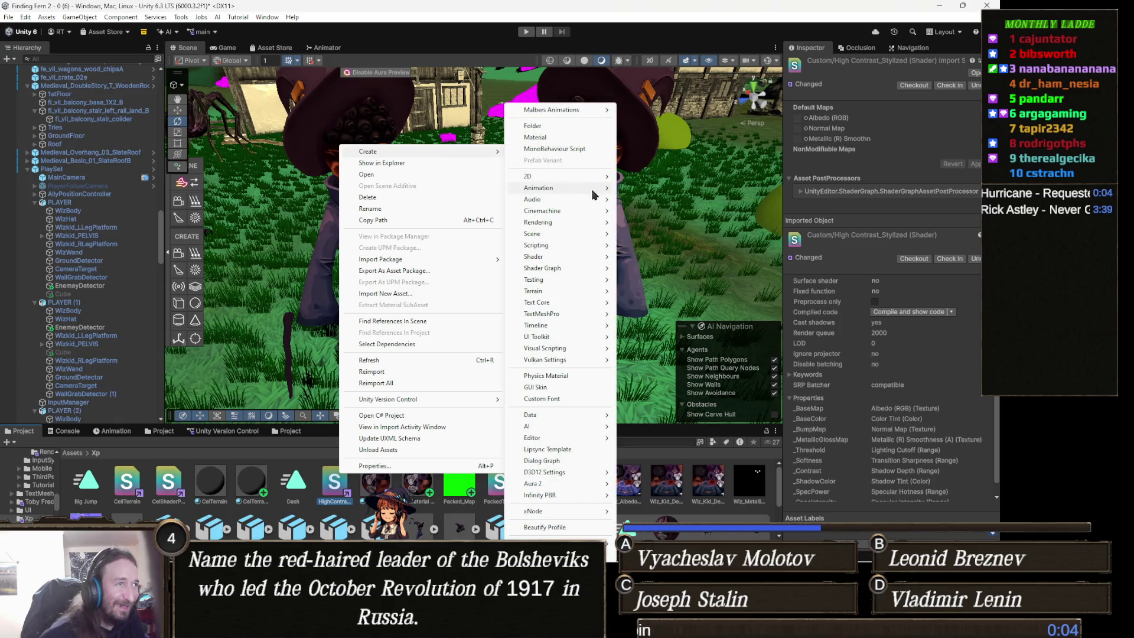
mouse_move(572, 269)
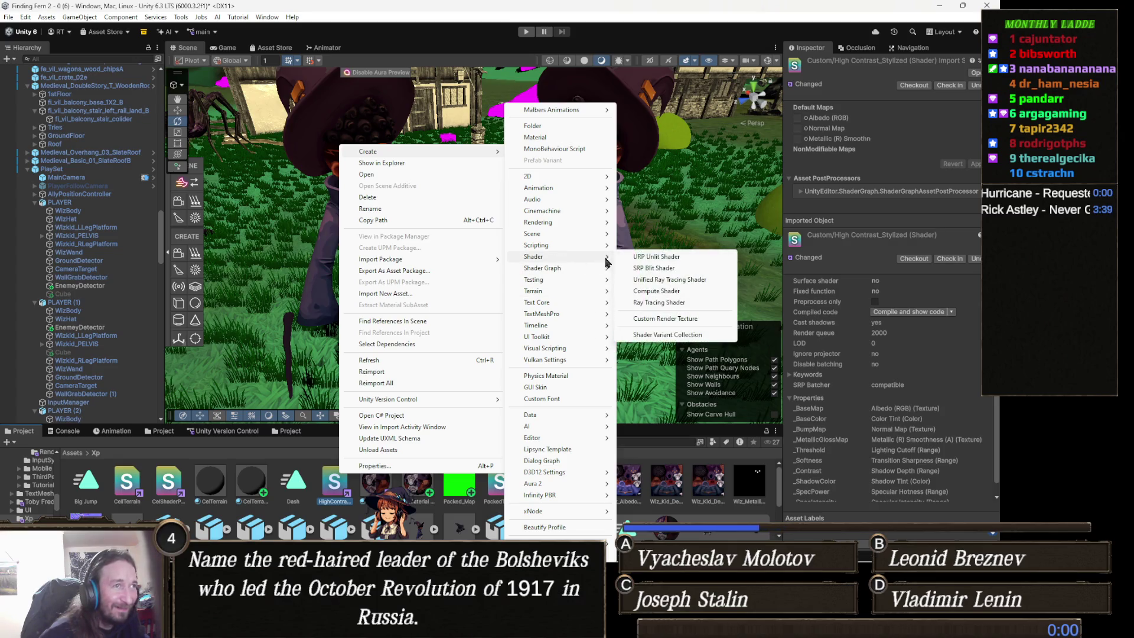
click(657, 259)
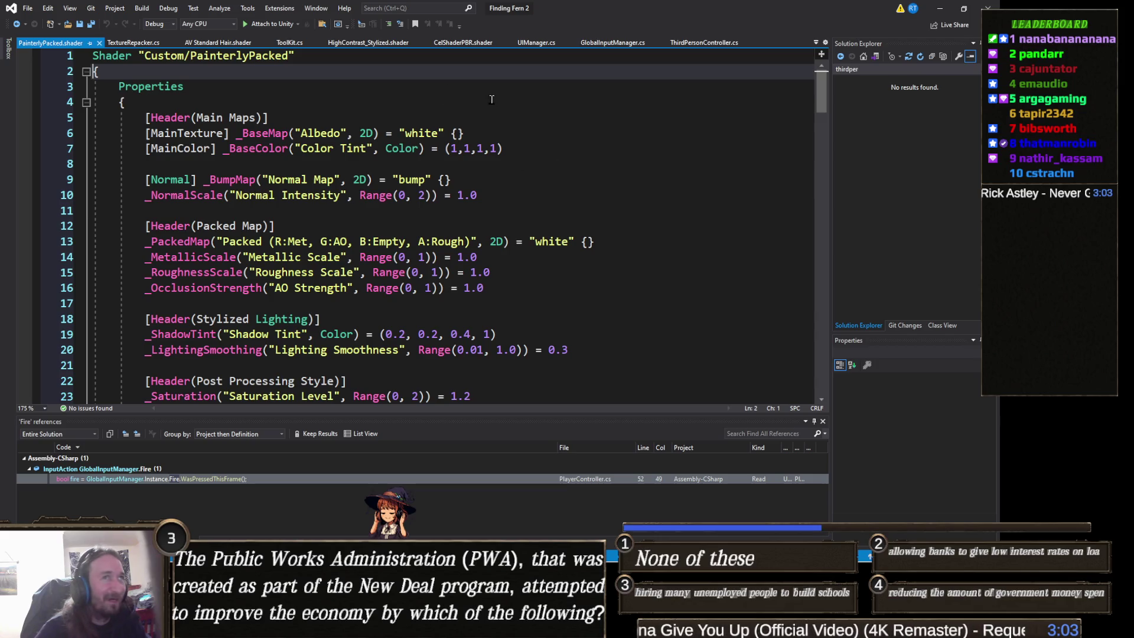
click(941, 9)
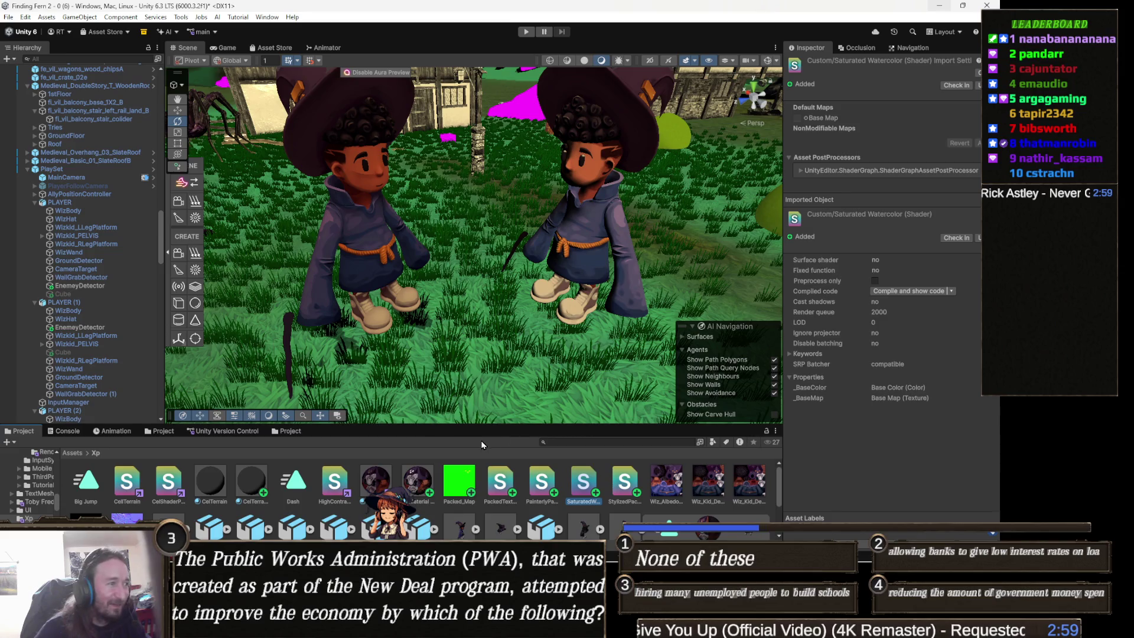
Switch to Visual Studio to view the SaturatedWatercolor.shader code.
key(alt+Tab)
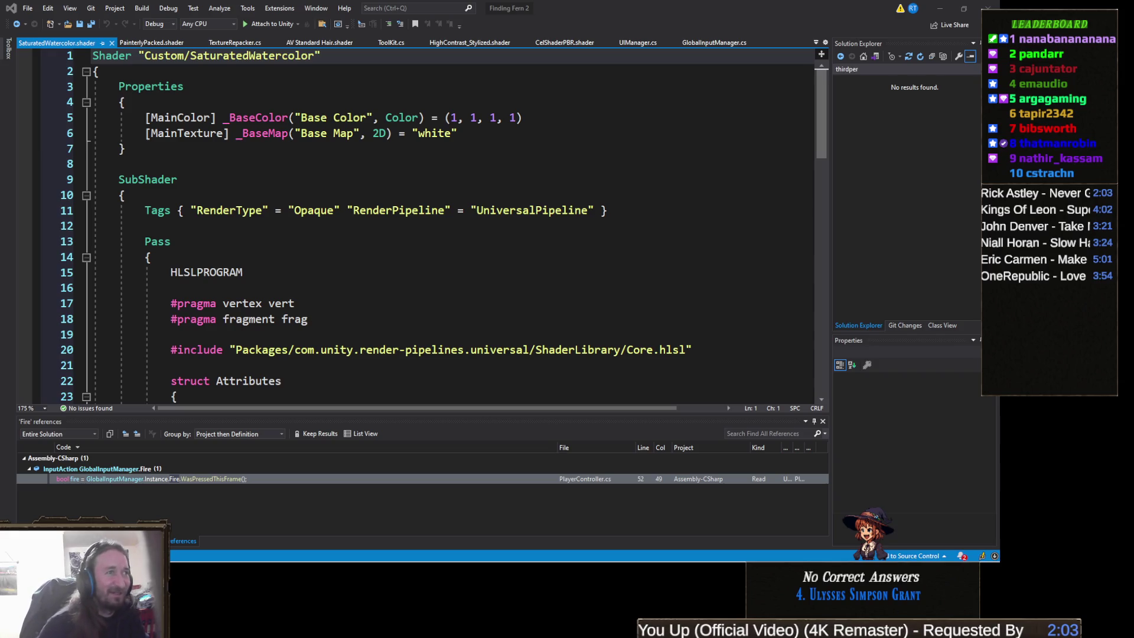
Replace the collapsed shader body with the full watercolor shader code.
scroll(237, 186, down, 1)
scroll(274, 203, up, 1)
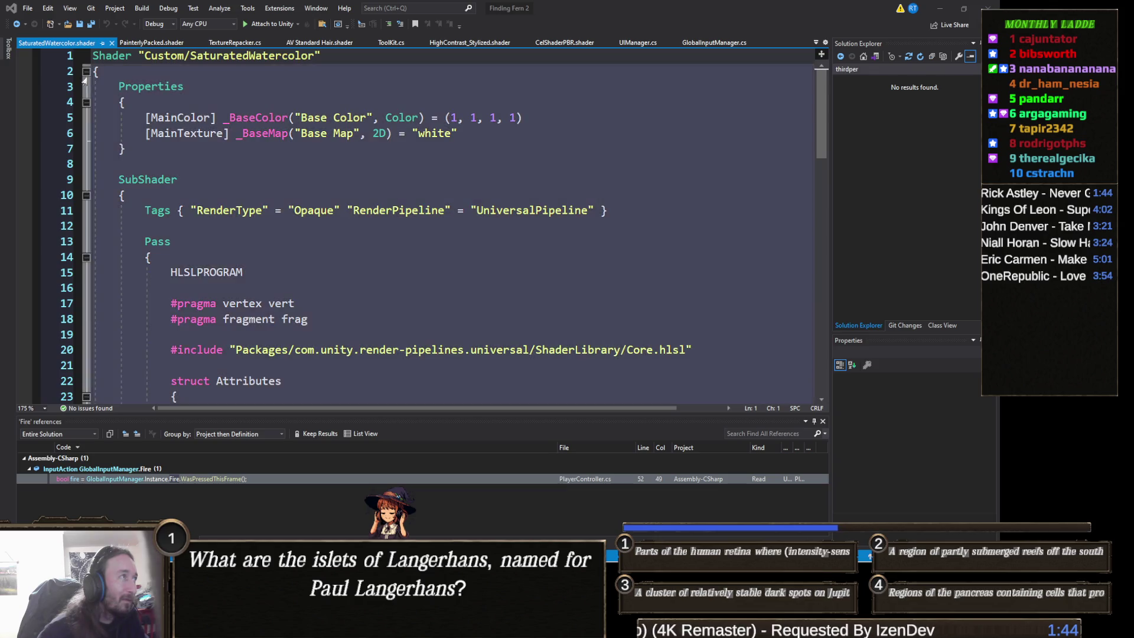
click(86, 71)
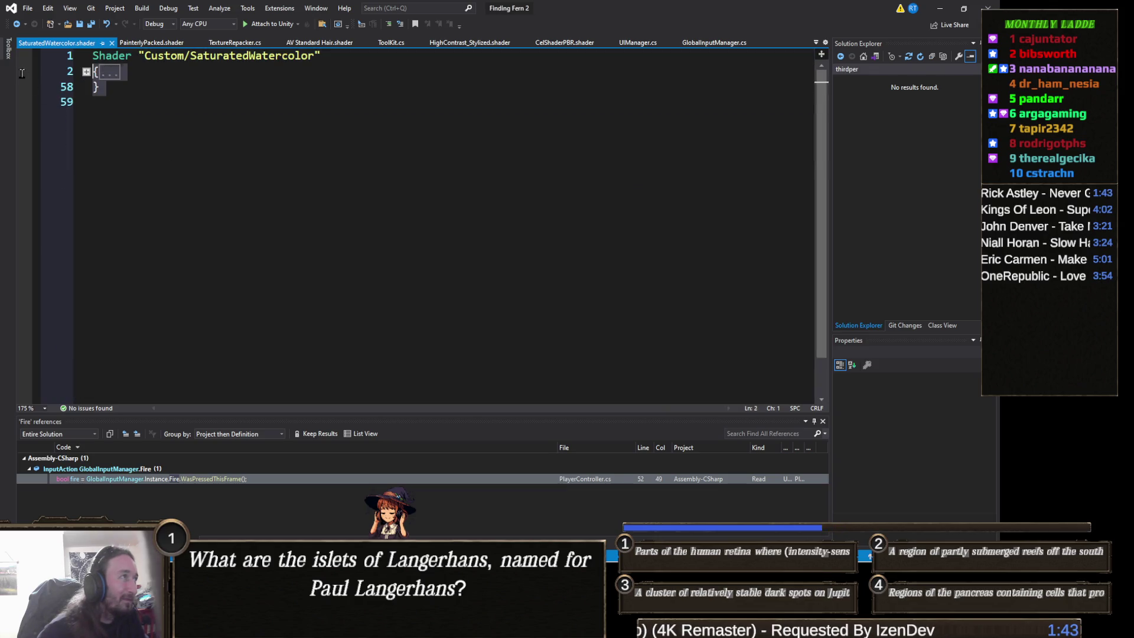
key(ctrl+End)
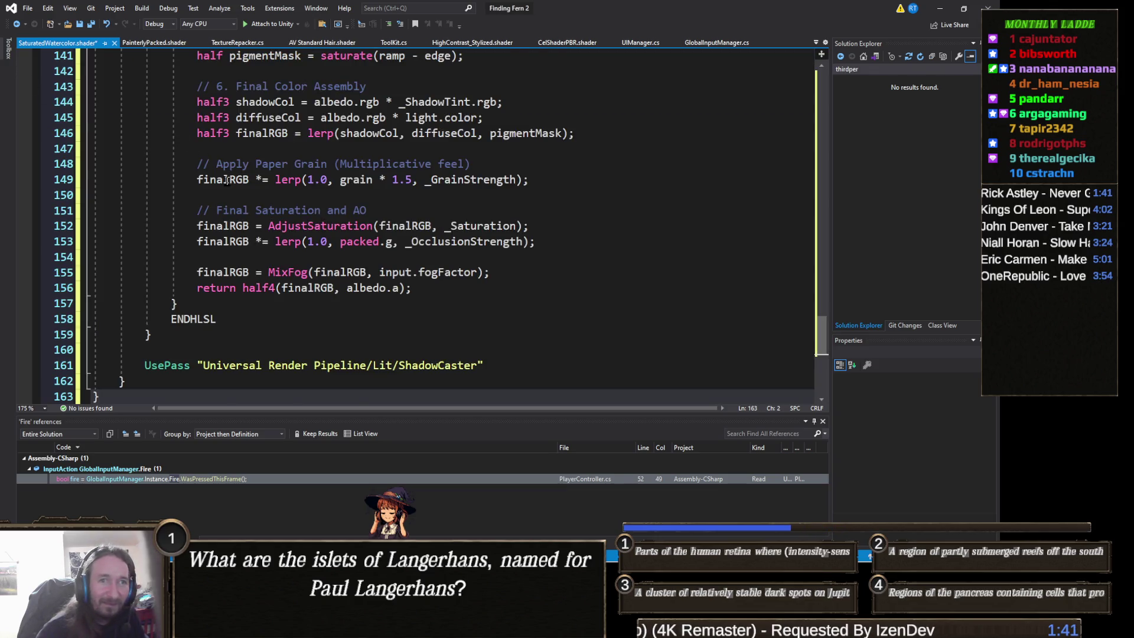
Delete the duplicate Shader name line and save SaturatedWatercolor.shader.
scroll(228, 177, up, 20)
scroll(230, 171, up, 10)
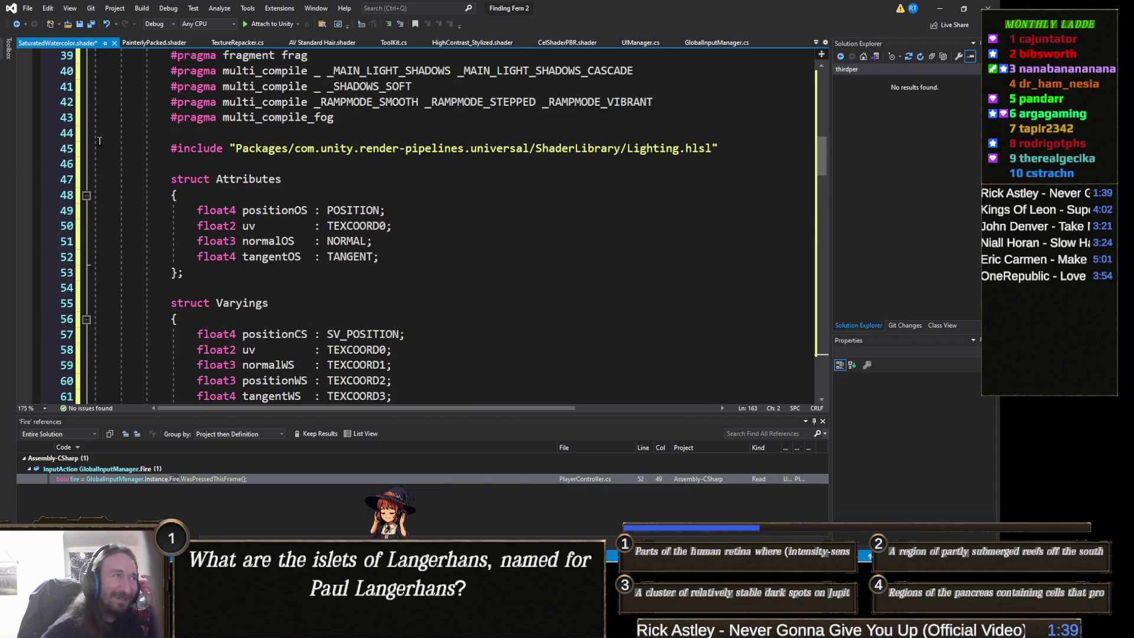
scroll(203, 114, up, 13)
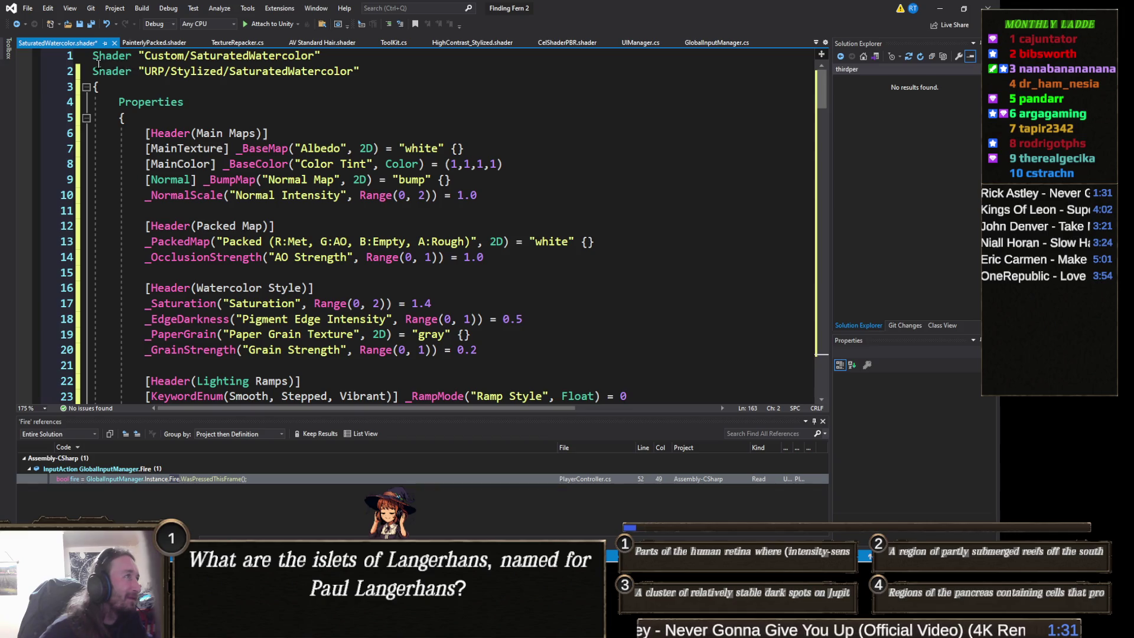
click(71, 71)
key(Delete)
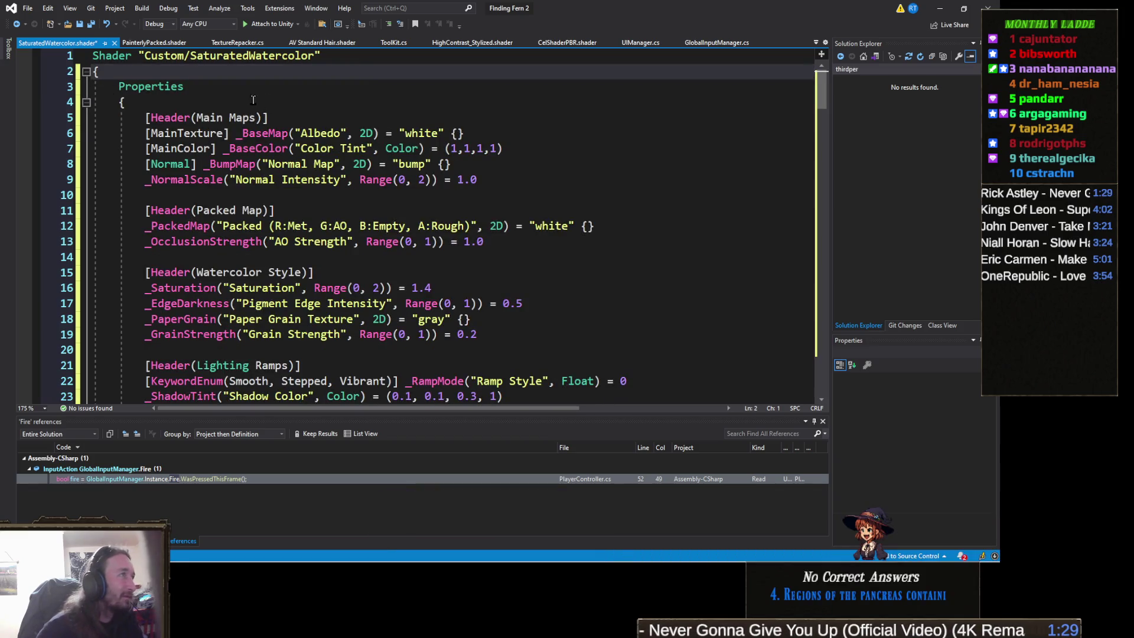
key(ctrl+s)
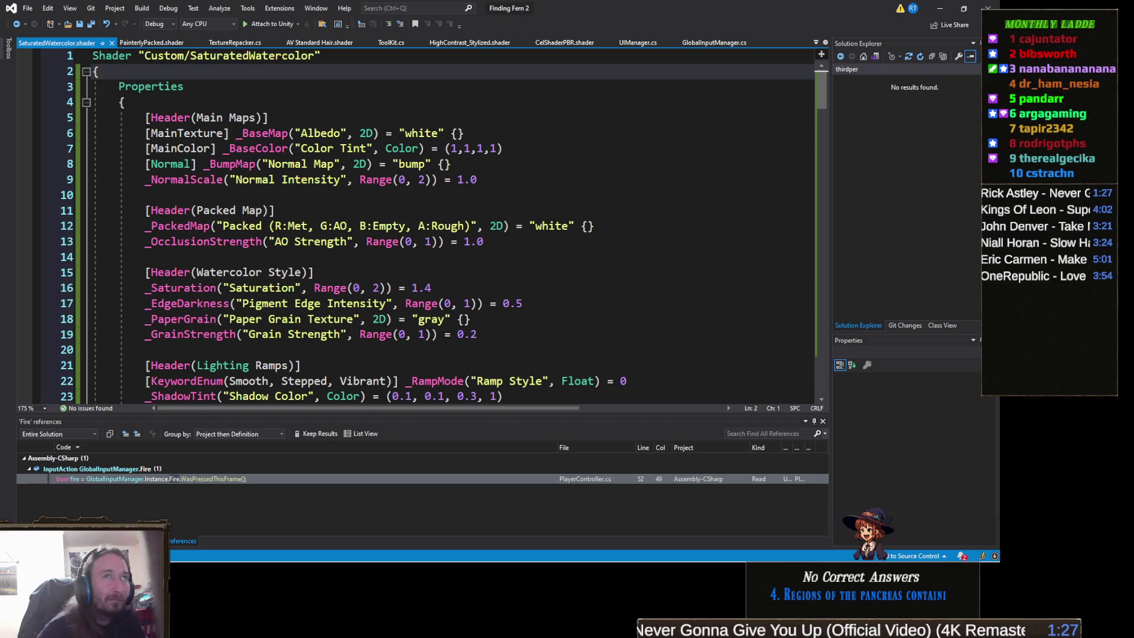
click(940, 9)
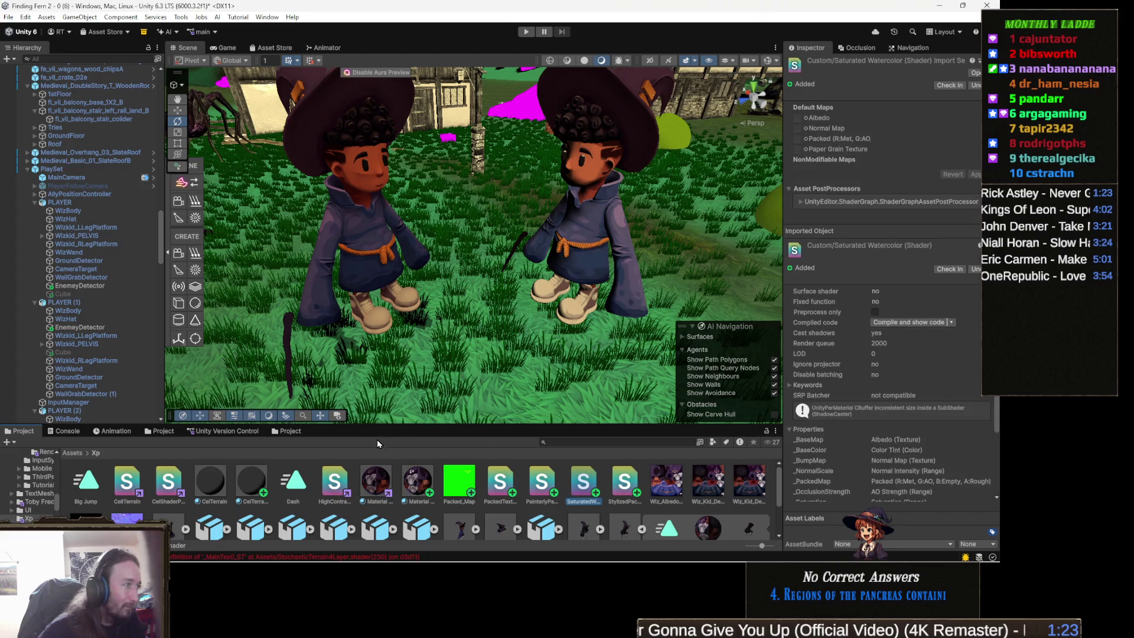
Review the shader errors in the Console, then select PlaySet and return to Project assets.
click(67, 431)
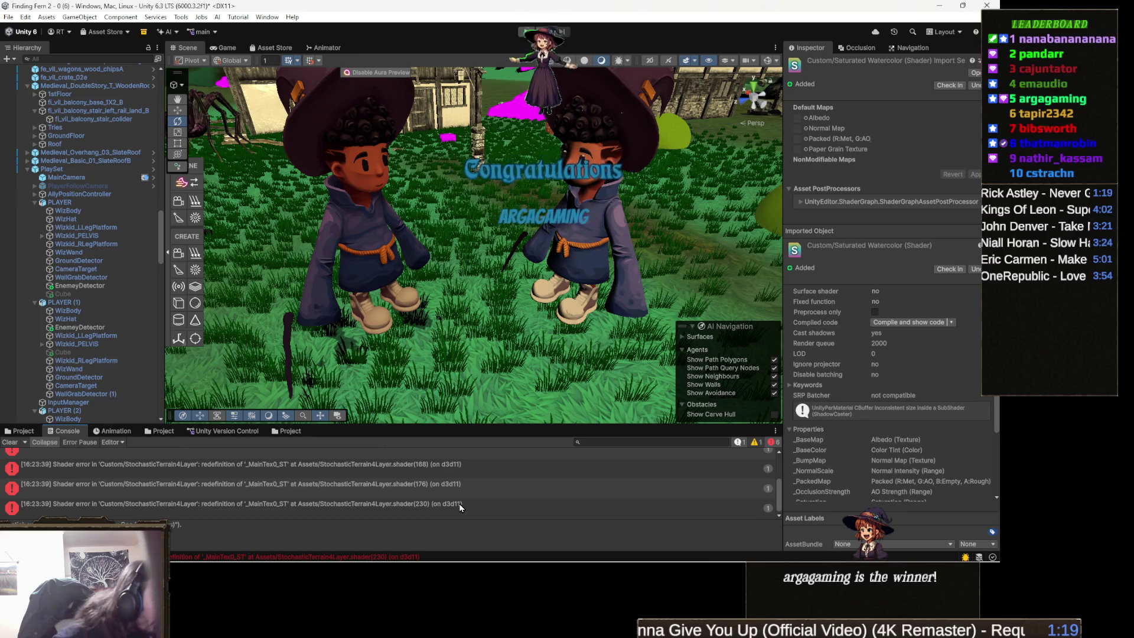
scroll(458, 503, up, 5)
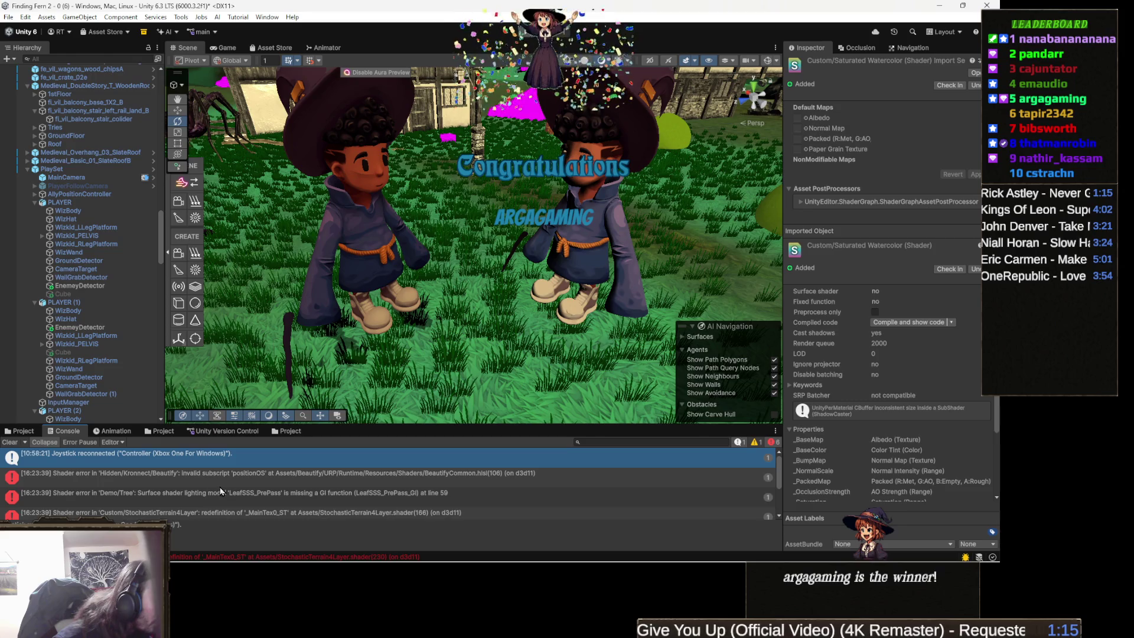
scroll(223, 492, down, 3)
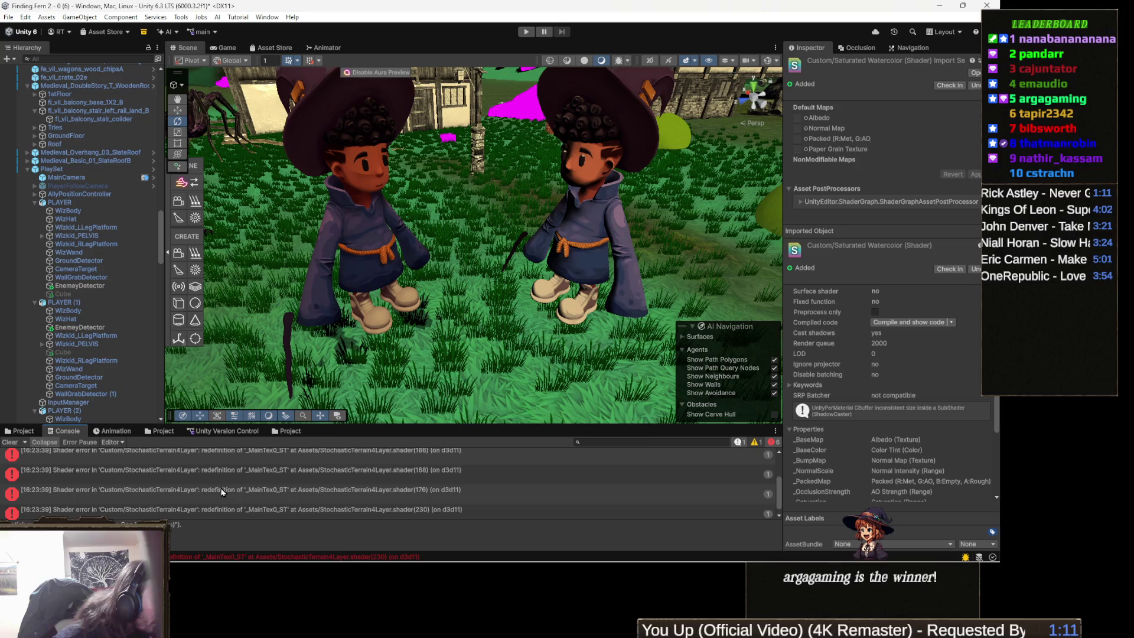
scroll(222, 492, down, 1)
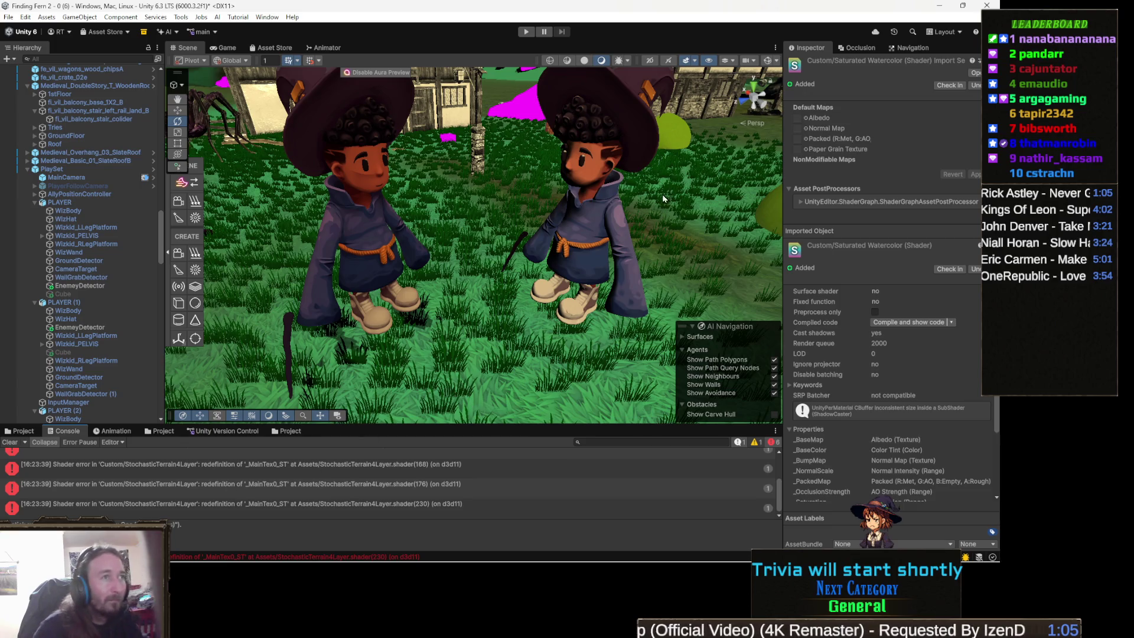
click(588, 240)
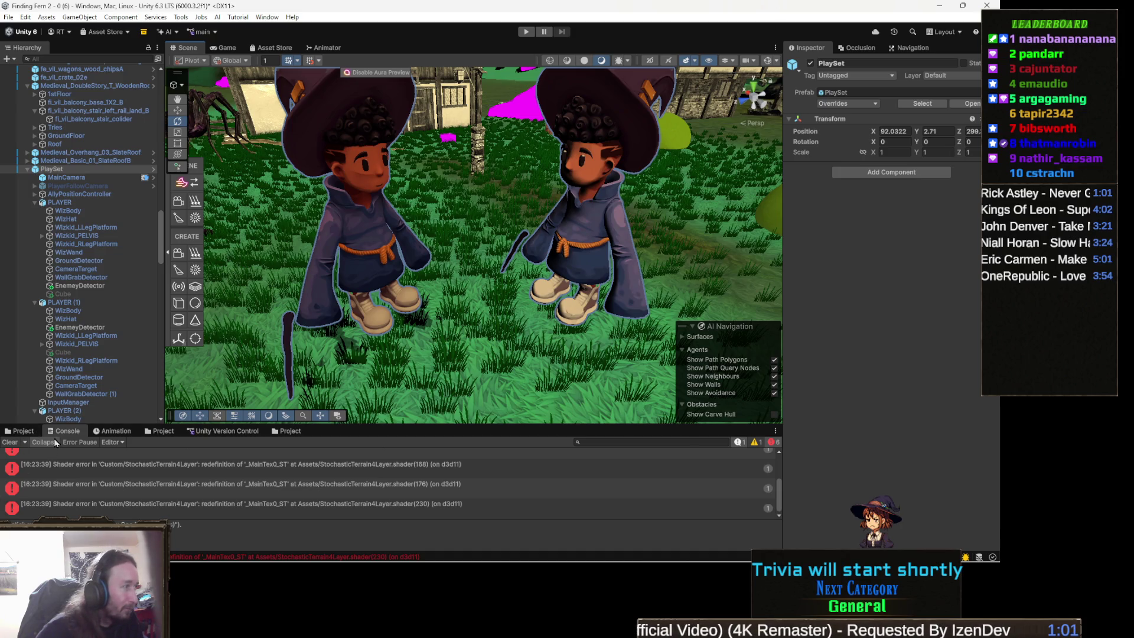
click(23, 430)
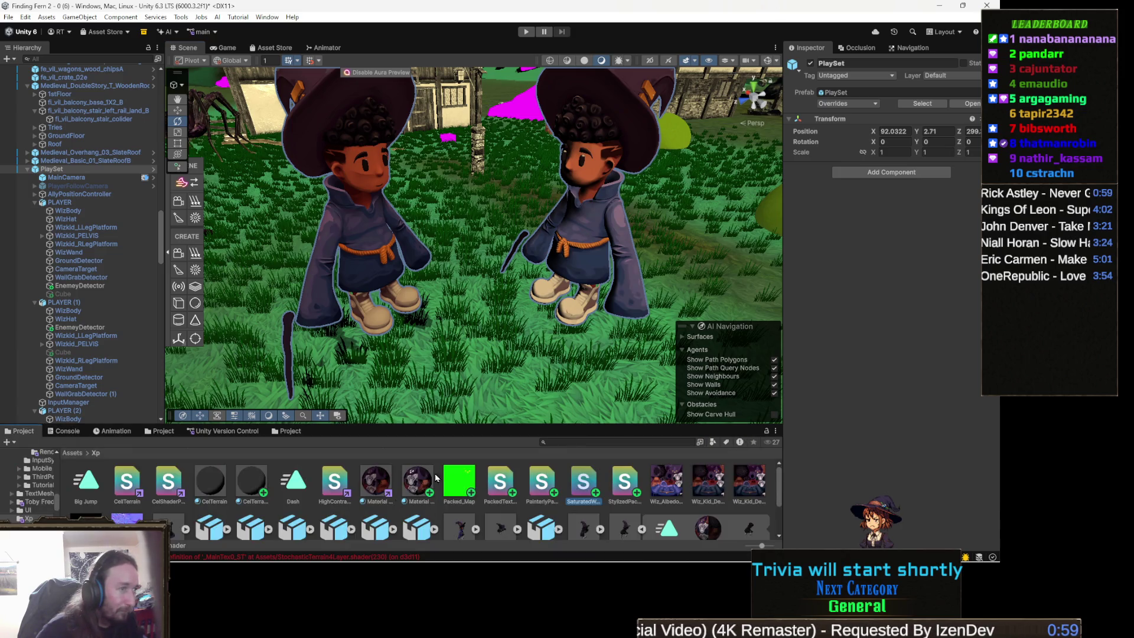
Switch the wizard's material to the Custom/SaturatedWatercolor shader.
click(415, 487)
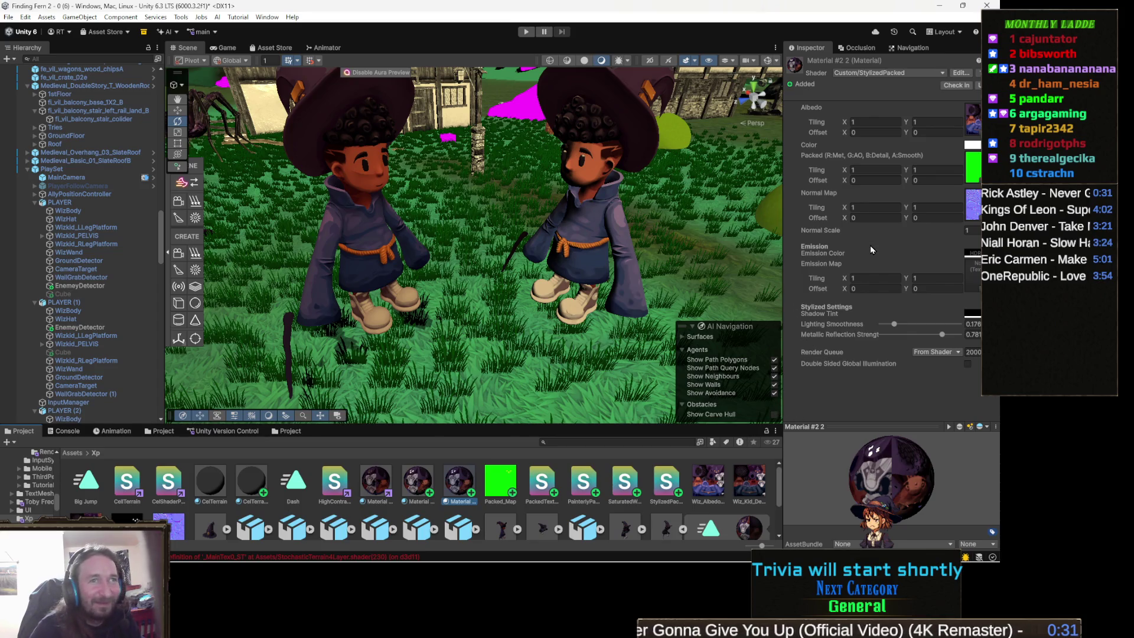
click(887, 73)
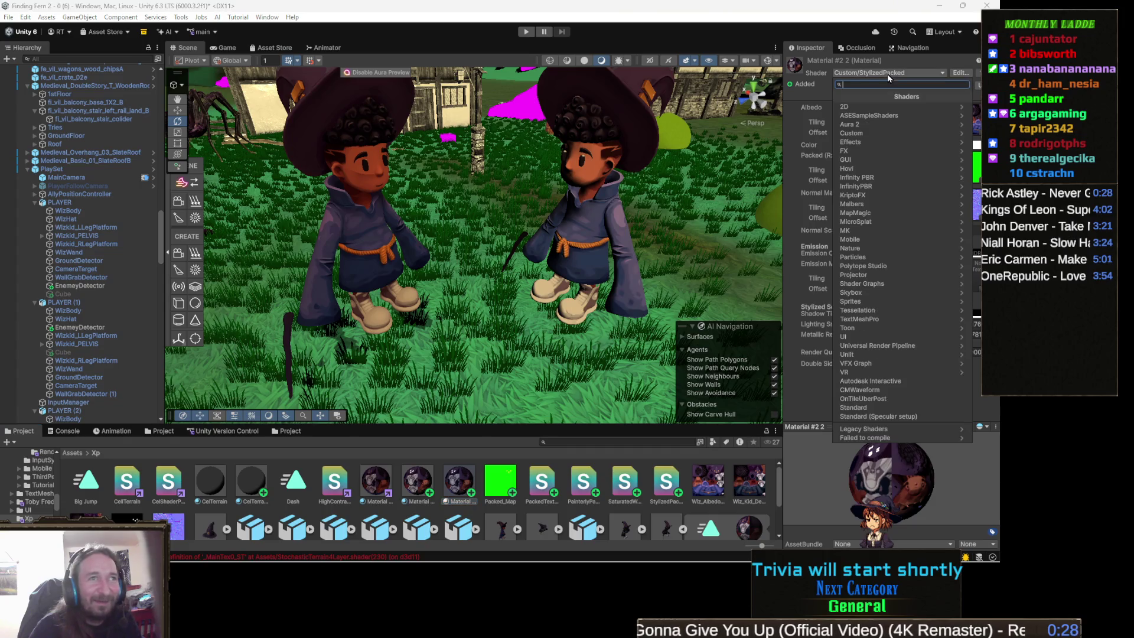
click(886, 134)
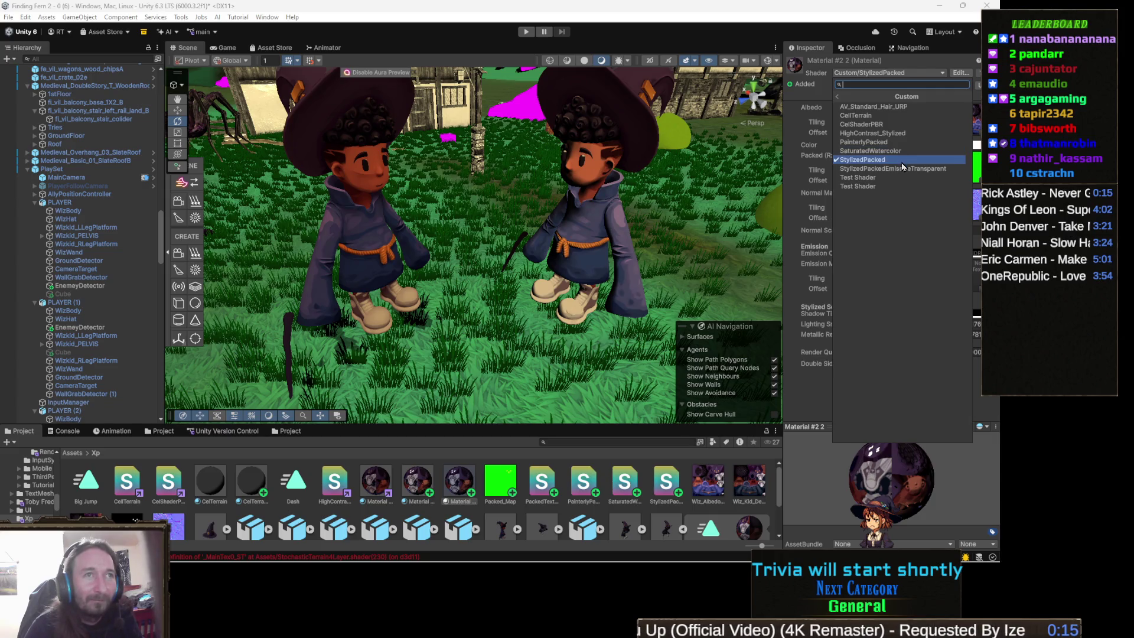
click(894, 151)
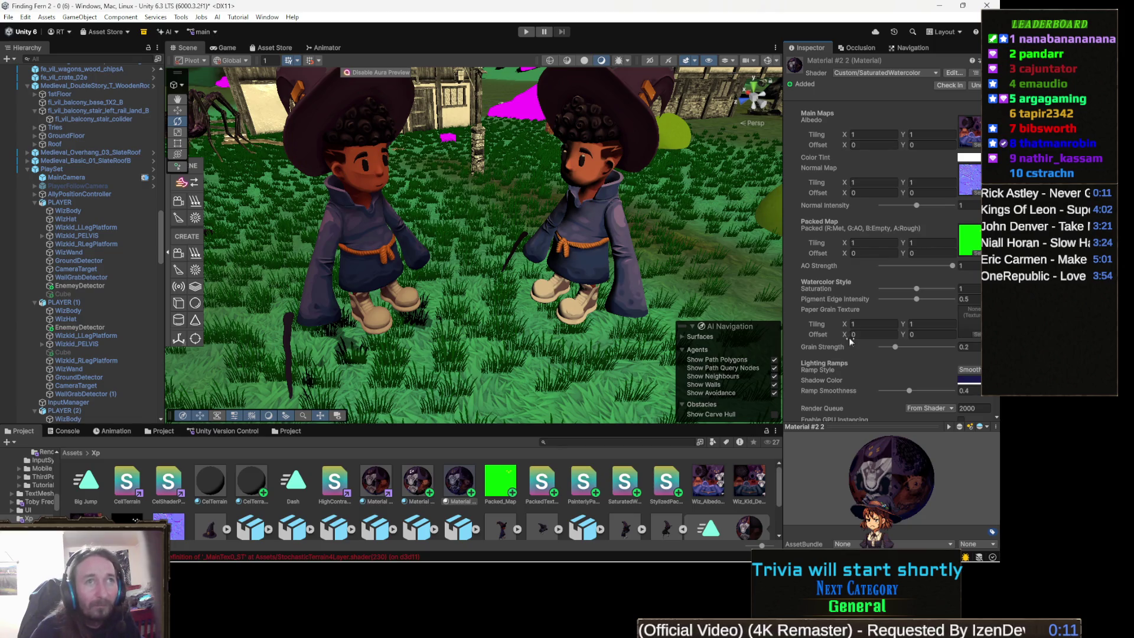
Test applying a wizard material to the right wizard, then undo it.
scroll(849, 341, down, 1)
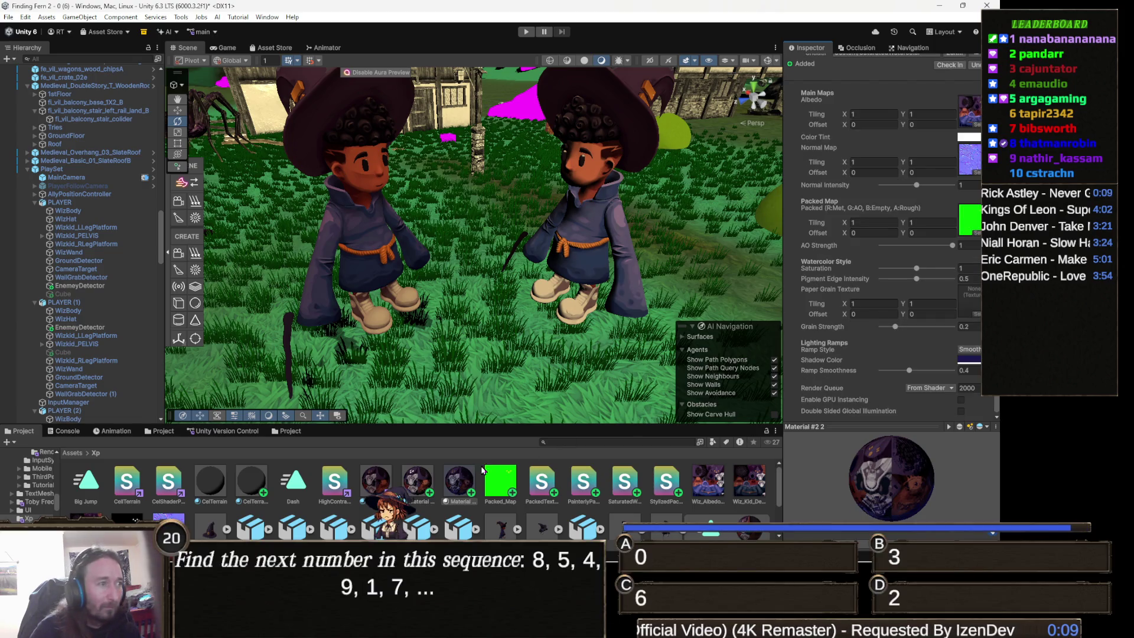
click(459, 485)
drag(459, 485, 600, 254)
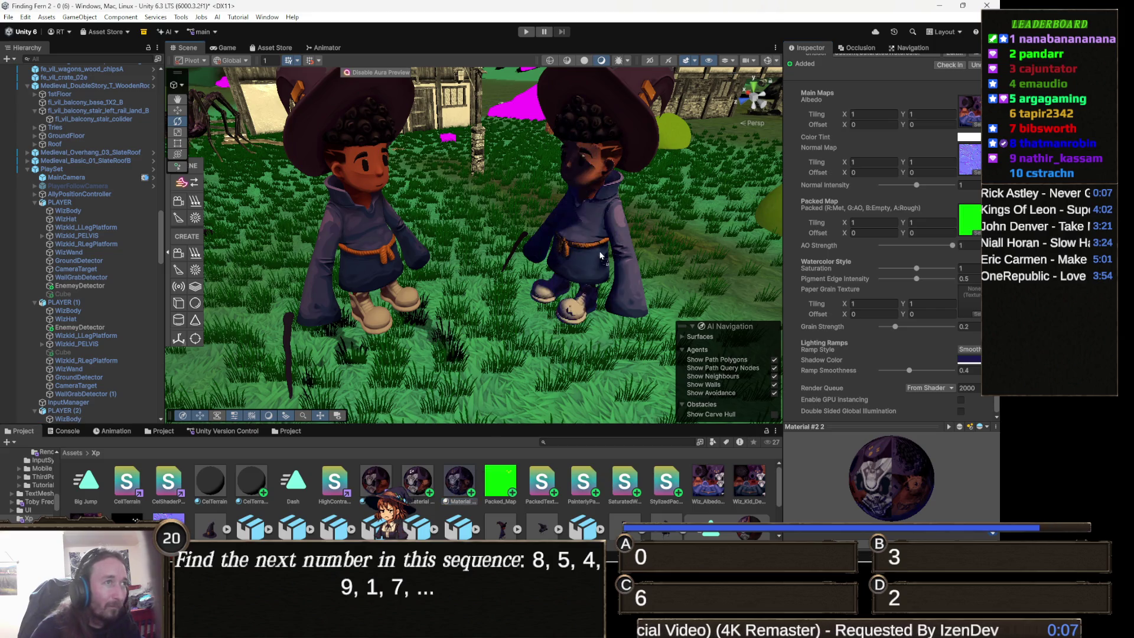
key(ctrl+z)
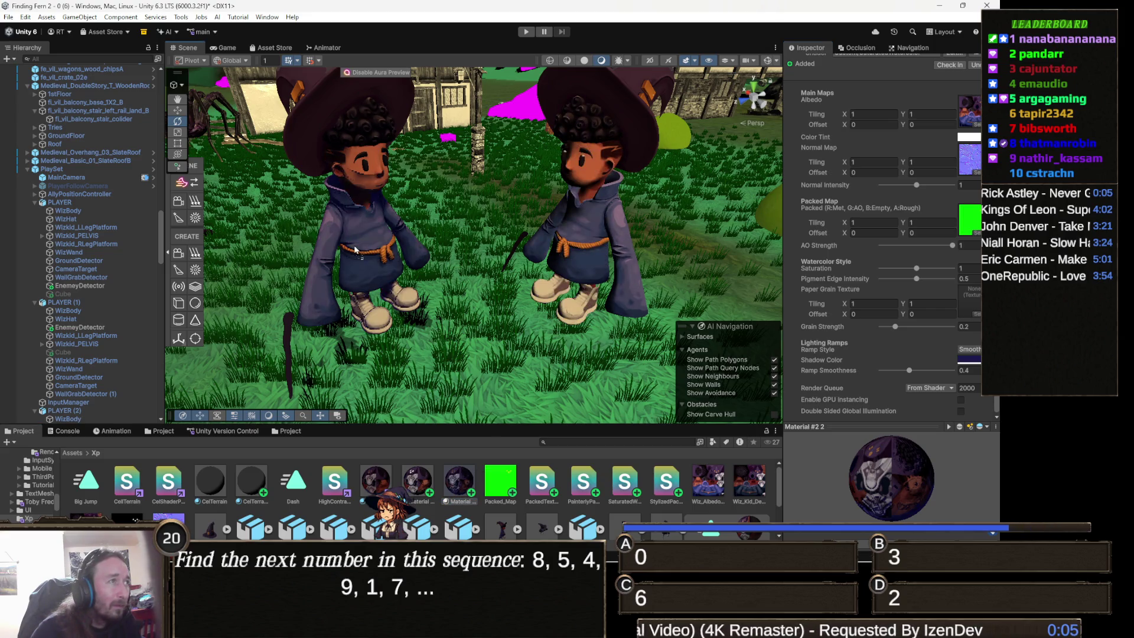
drag(368, 253, 449, 257)
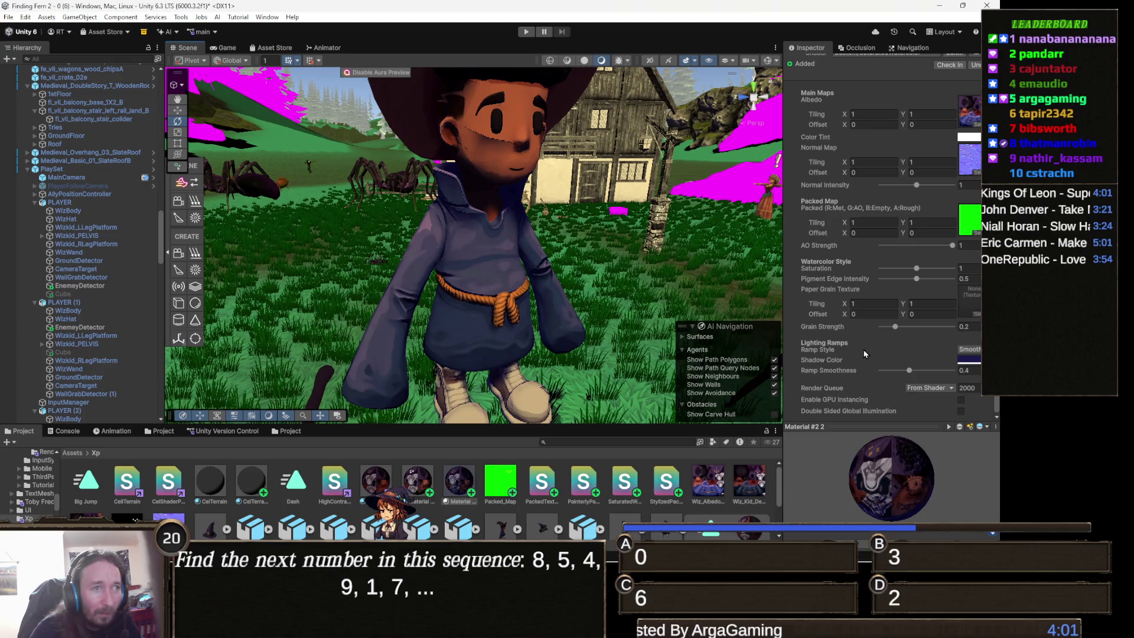
Make initial adjustments to Grain Strength and Ramp Smoothness.
mouse_move(894, 327)
mouse_down()
mouse_move(878, 328)
mouse_move(876, 342)
mouse_move(900, 344)
mouse_up()
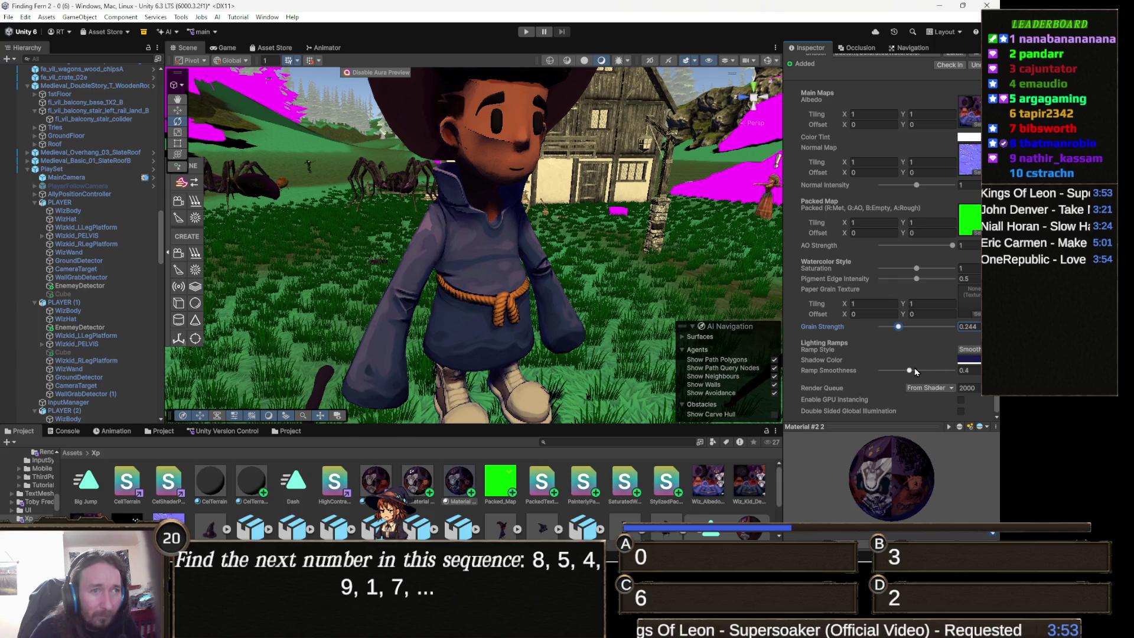
mouse_move(908, 372)
mouse_down()
mouse_move(950, 372)
mouse_move(879, 384)
mouse_move(923, 384)
mouse_up()
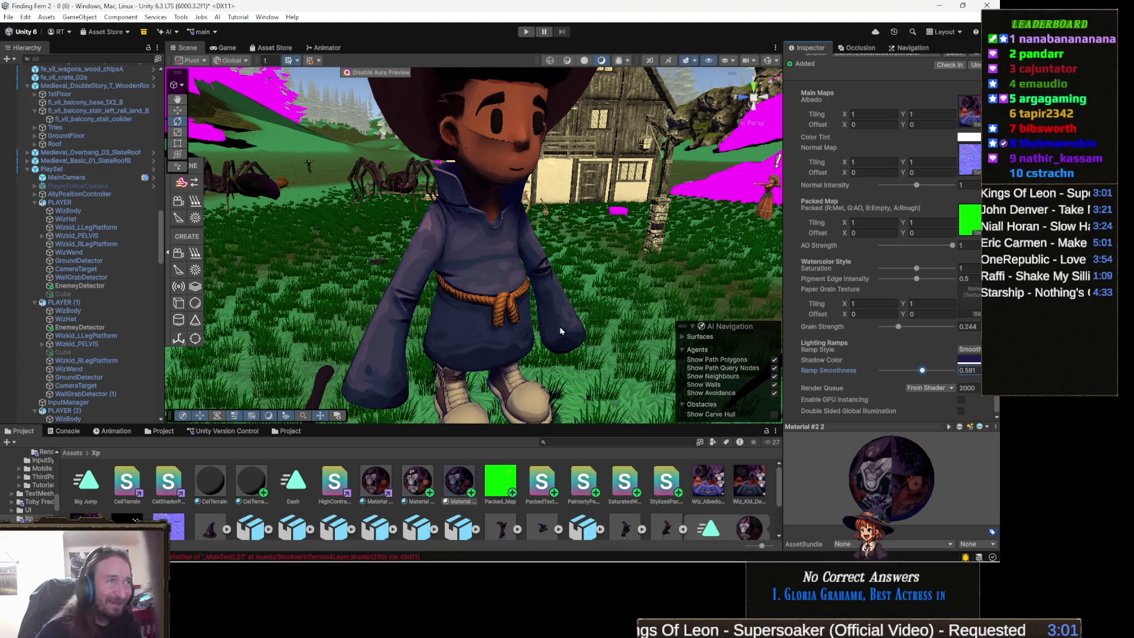
drag(600, 315, 549, 312)
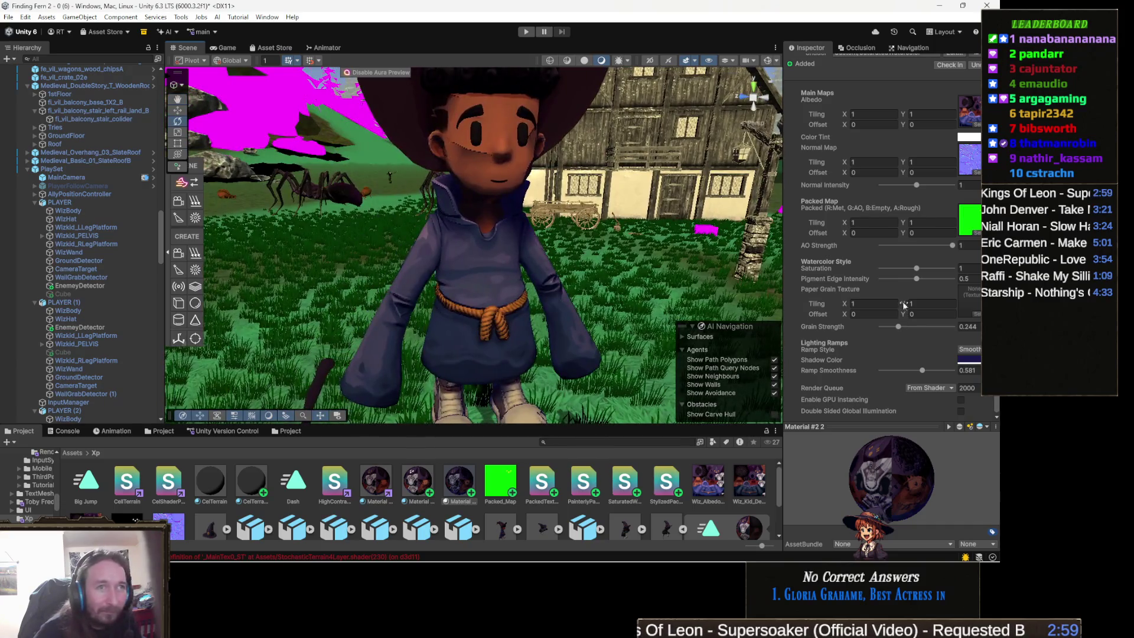
Set Saturation 1.37, Pigment Edge Intensity 0.766, Grain Strength 0.478 and Ramp Smoothness 0.733.
click(917, 269)
mouse_move(927, 273)
mouse_down()
mouse_move(952, 269)
mouse_move(904, 269)
mouse_move(952, 268)
mouse_move(921, 272)
mouse_move(931, 275)
mouse_up()
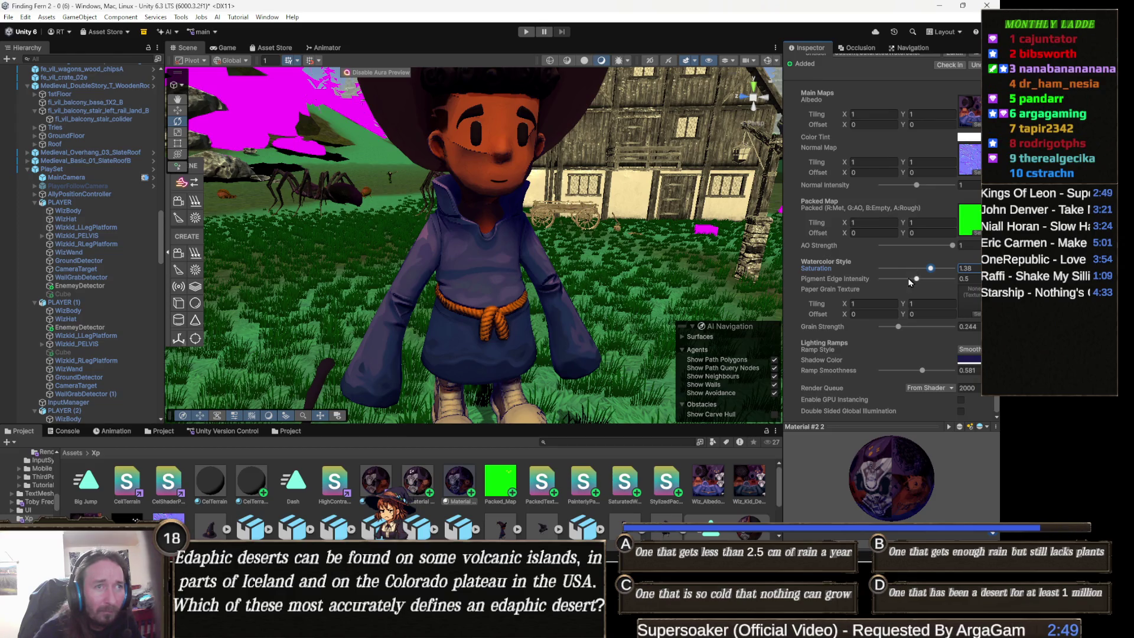
drag(916, 281, 952, 278)
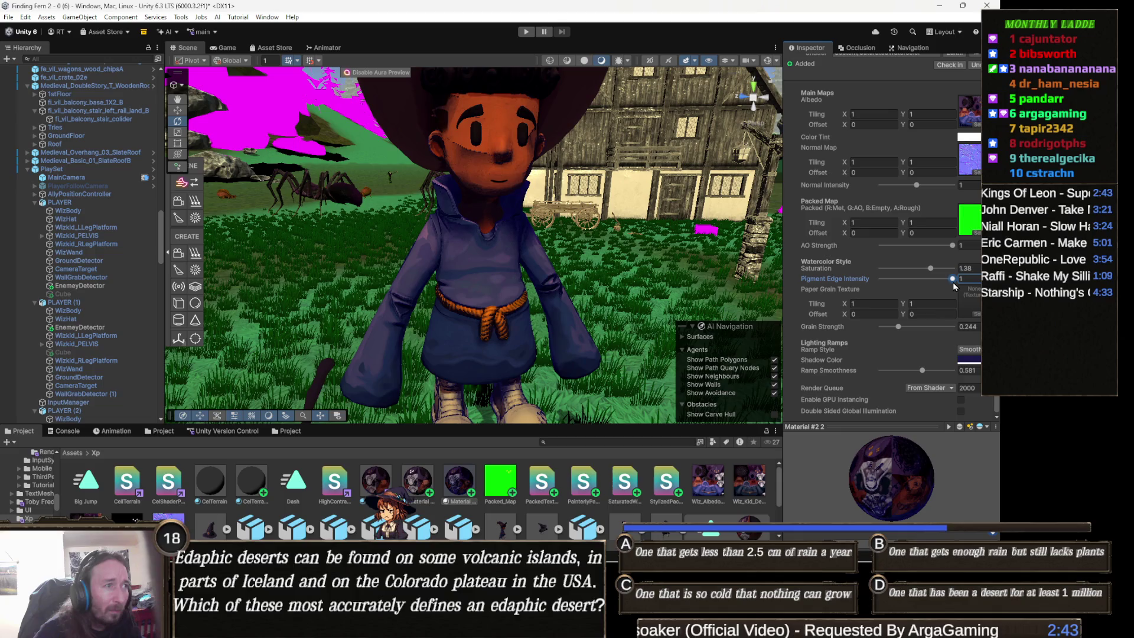
mouse_move(951, 279)
mouse_down()
mouse_move(892, 272)
mouse_move(932, 276)
mouse_up()
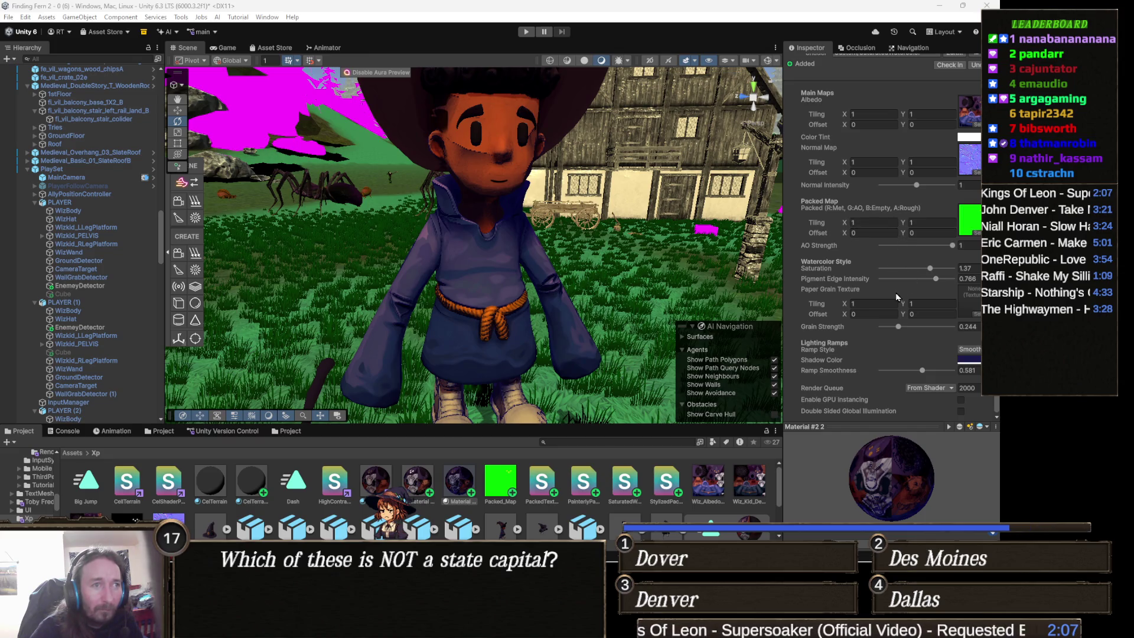
mouse_move(898, 327)
mouse_down()
mouse_move(978, 332)
mouse_move(853, 336)
mouse_move(934, 349)
mouse_move(915, 349)
mouse_up()
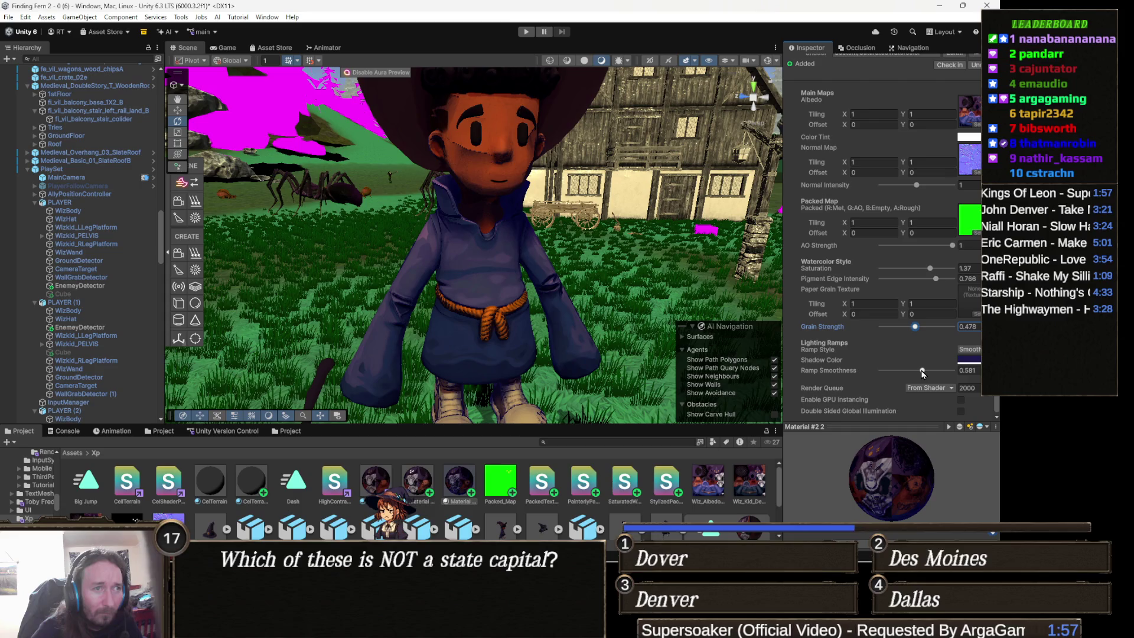
mouse_move(922, 370)
mouse_down()
mouse_move(904, 371)
mouse_move(906, 381)
mouse_move(933, 381)
mouse_up()
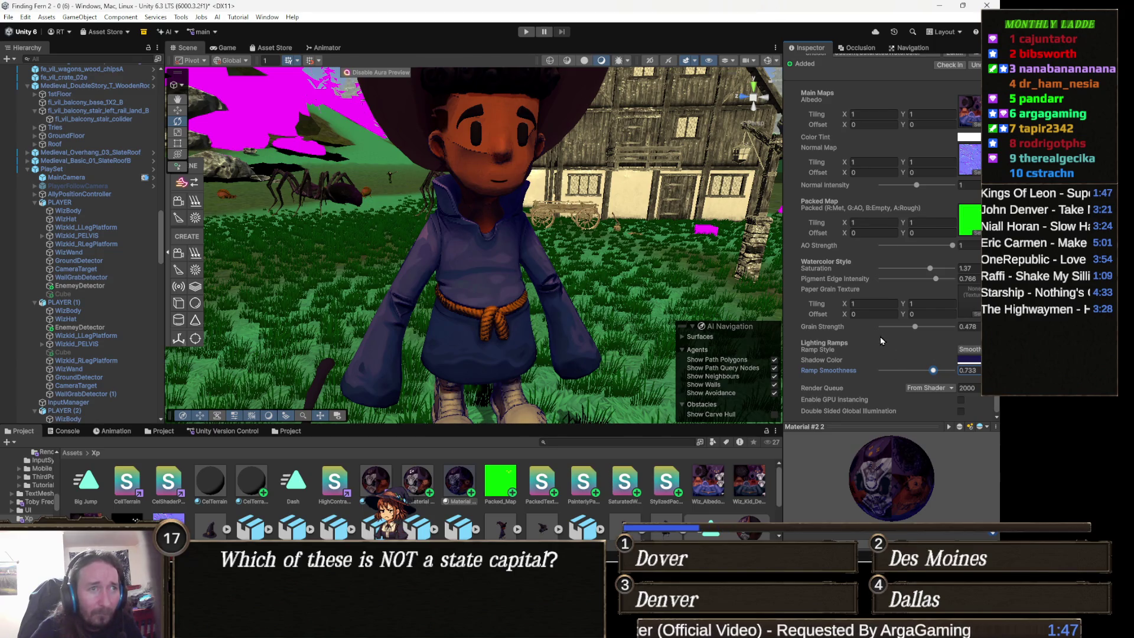
mouse_move(661, 304)
mouse_down()
mouse_move(706, 310)
mouse_move(617, 290)
mouse_move(526, 365)
mouse_move(448, 361)
mouse_move(463, 317)
mouse_move(484, 300)
mouse_up()
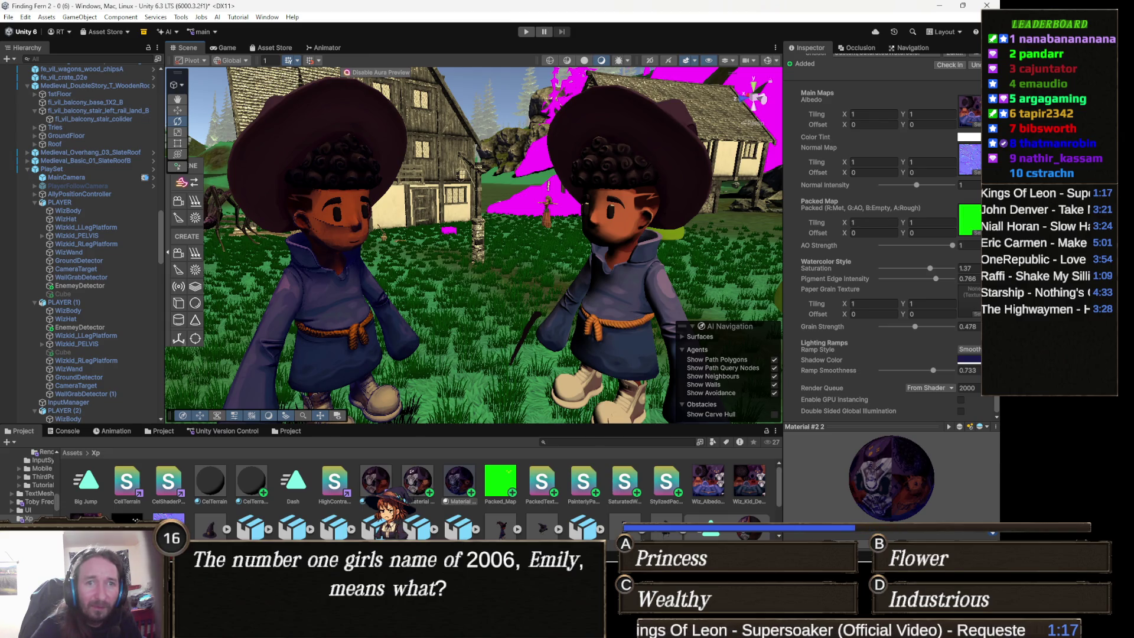
scroll(481, 295, up, 5)
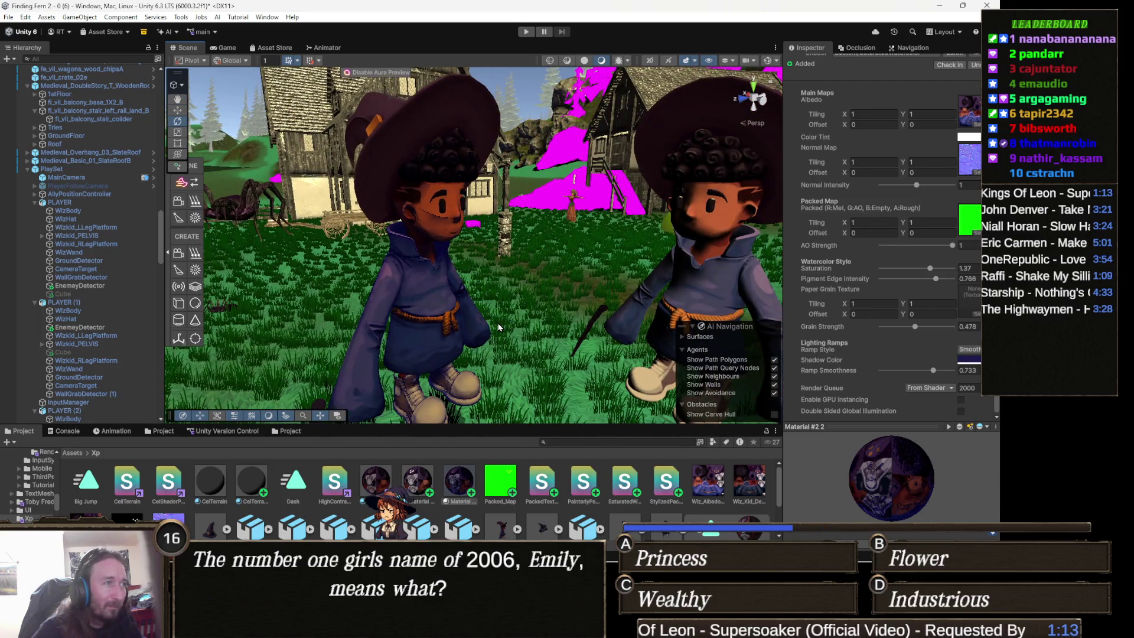
drag(493, 313, 565, 304)
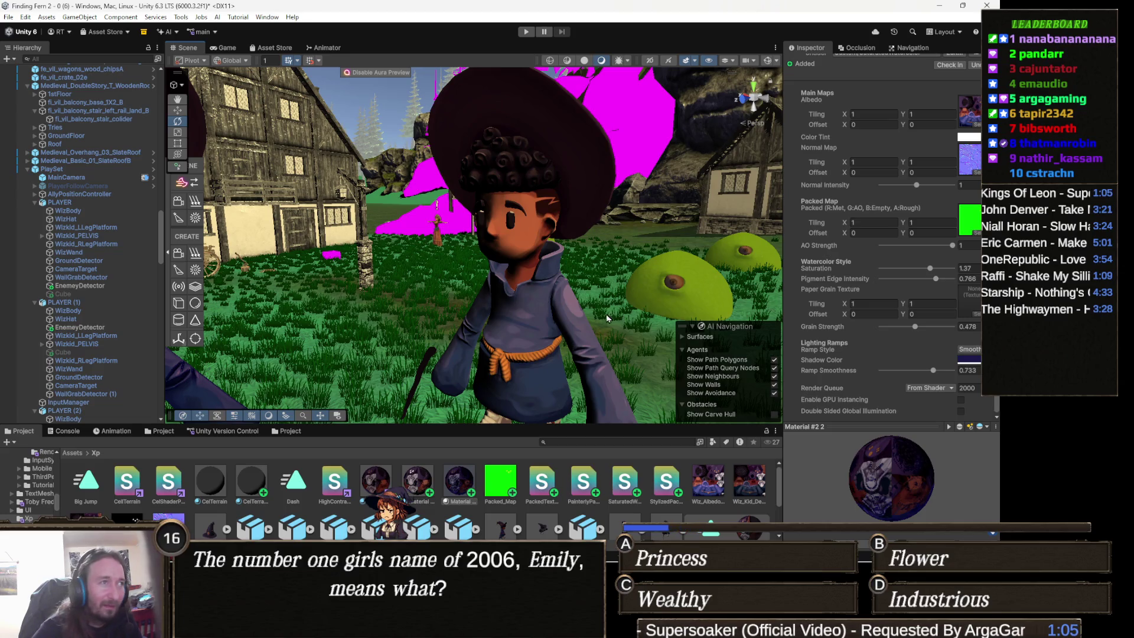
drag(533, 333, 479, 339)
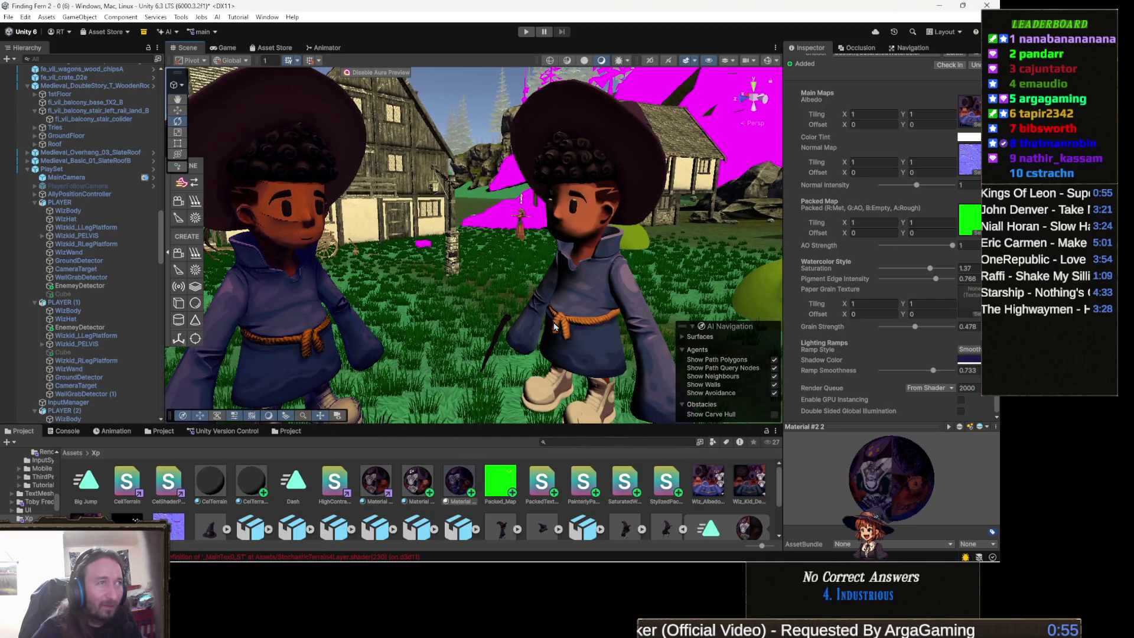
mouse_move(540, 333)
mouse_down()
mouse_move(526, 332)
mouse_move(511, 378)
mouse_up()
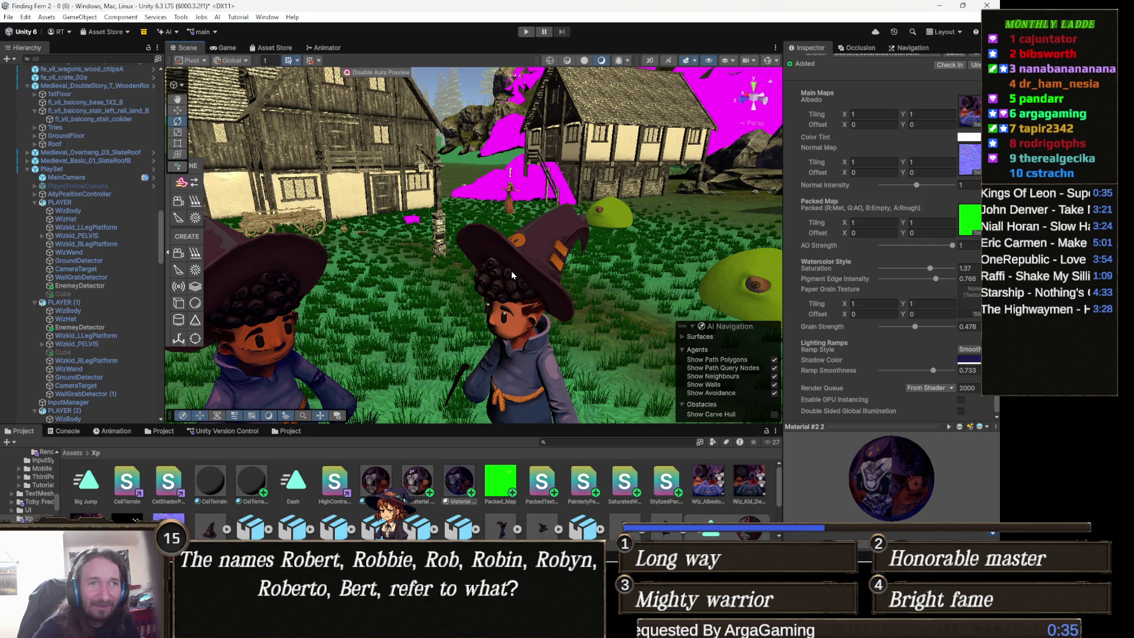
scroll(580, 272, down, 3)
mouse_move(580, 307)
mouse_down()
mouse_move(461, 307)
mouse_move(473, 289)
mouse_move(546, 283)
mouse_up()
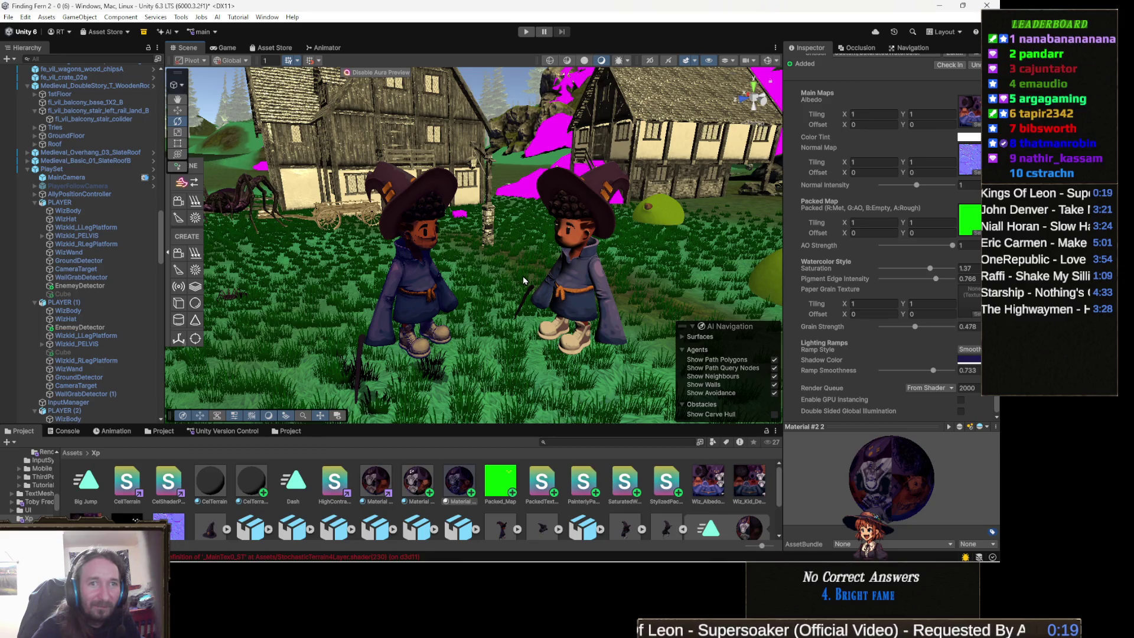
mouse_move(522, 275)
mouse_down()
mouse_move(589, 277)
mouse_move(529, 296)
mouse_up()
Select the other wizard and tune its StylizedPacked Lighting Smoothness to 0.198.
click(532, 296)
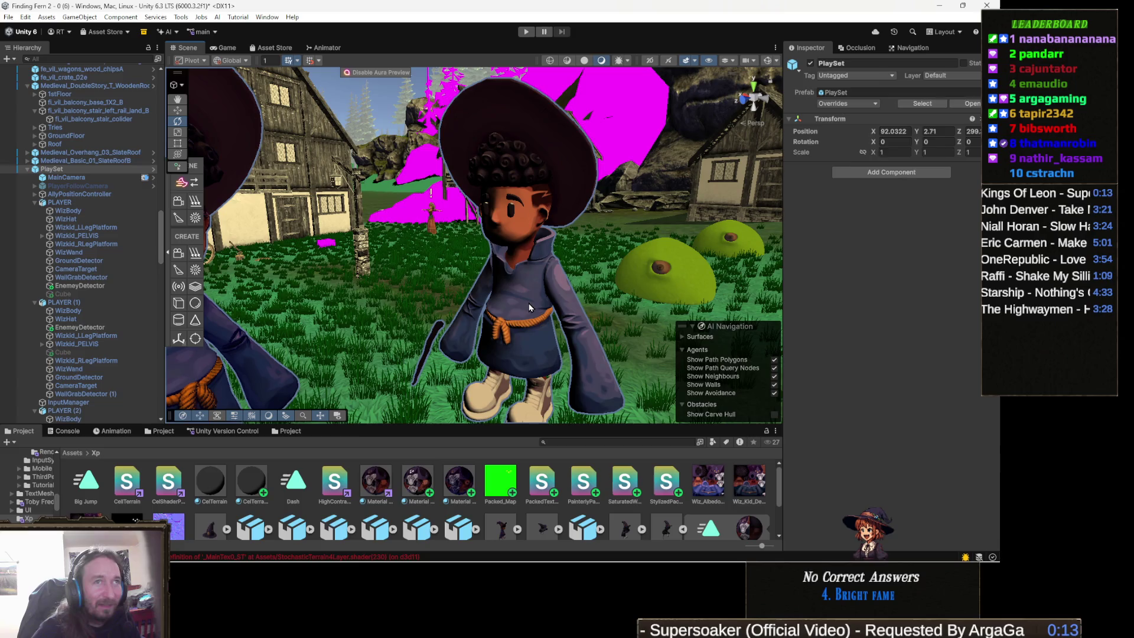
scroll(927, 381, down, 5)
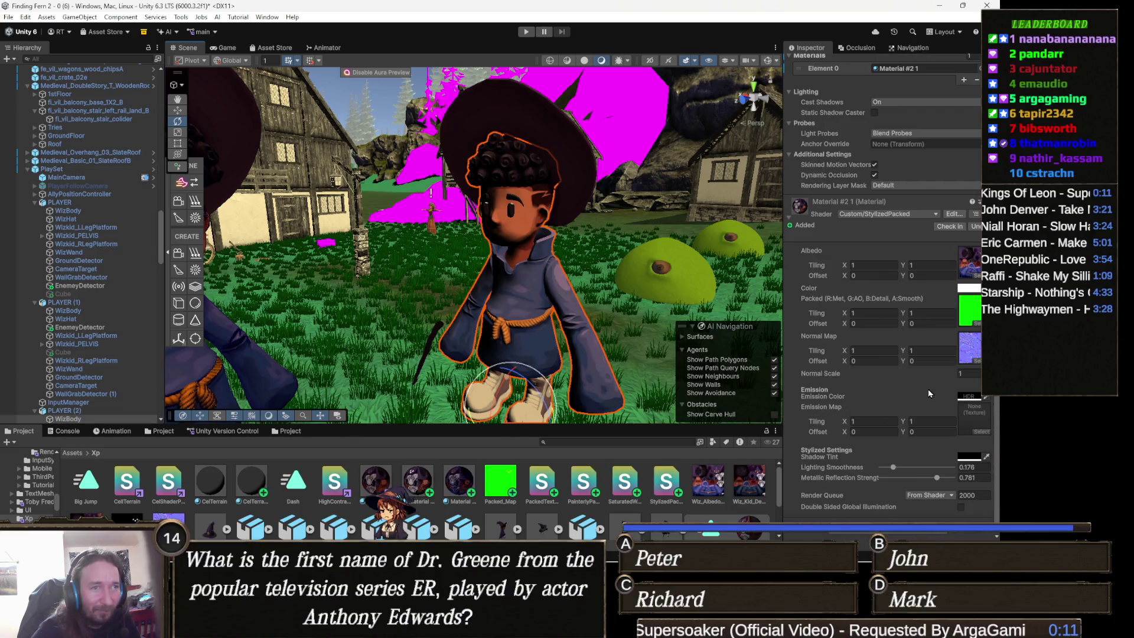
drag(893, 467, 794, 470)
mouse_move(484, 399)
mouse_down()
mouse_move(489, 353)
mouse_move(439, 353)
mouse_up()
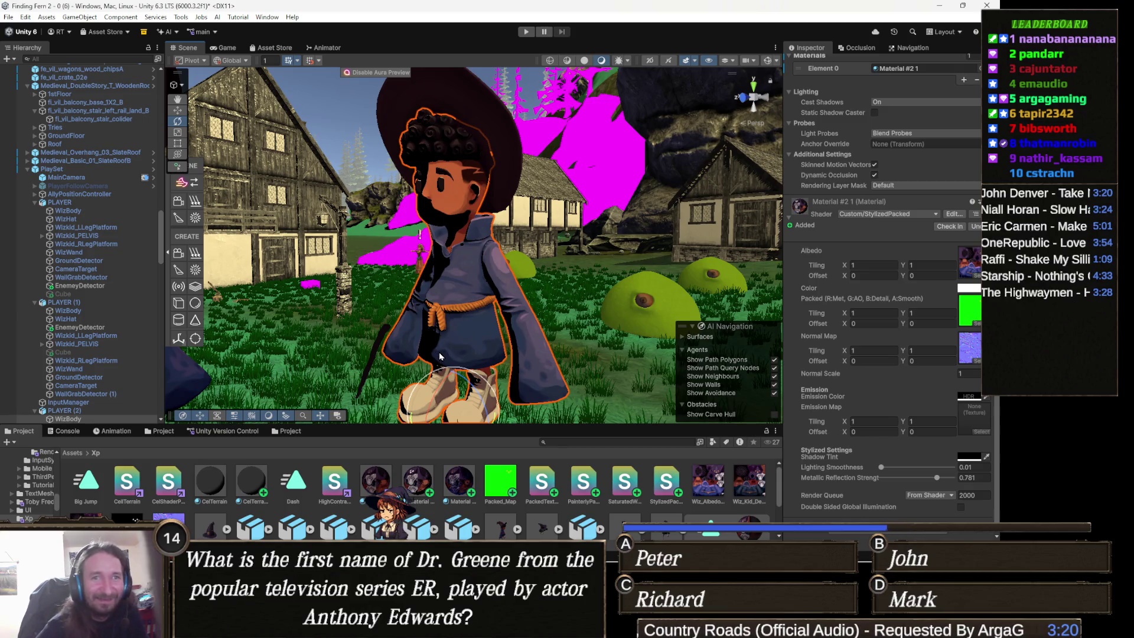
drag(880, 467, 893, 467)
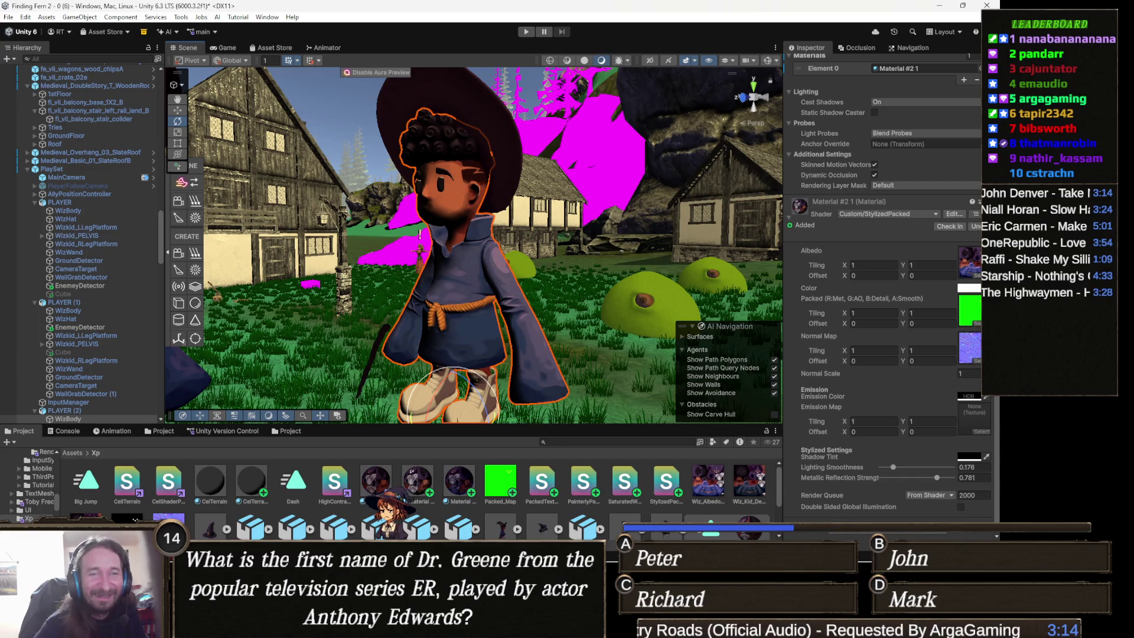
mouse_move(892, 468)
mouse_down()
mouse_move(876, 469)
mouse_move(910, 474)
mouse_move(855, 473)
mouse_move(910, 481)
mouse_move(845, 478)
mouse_move(909, 482)
mouse_move(873, 481)
mouse_move(895, 492)
mouse_up()
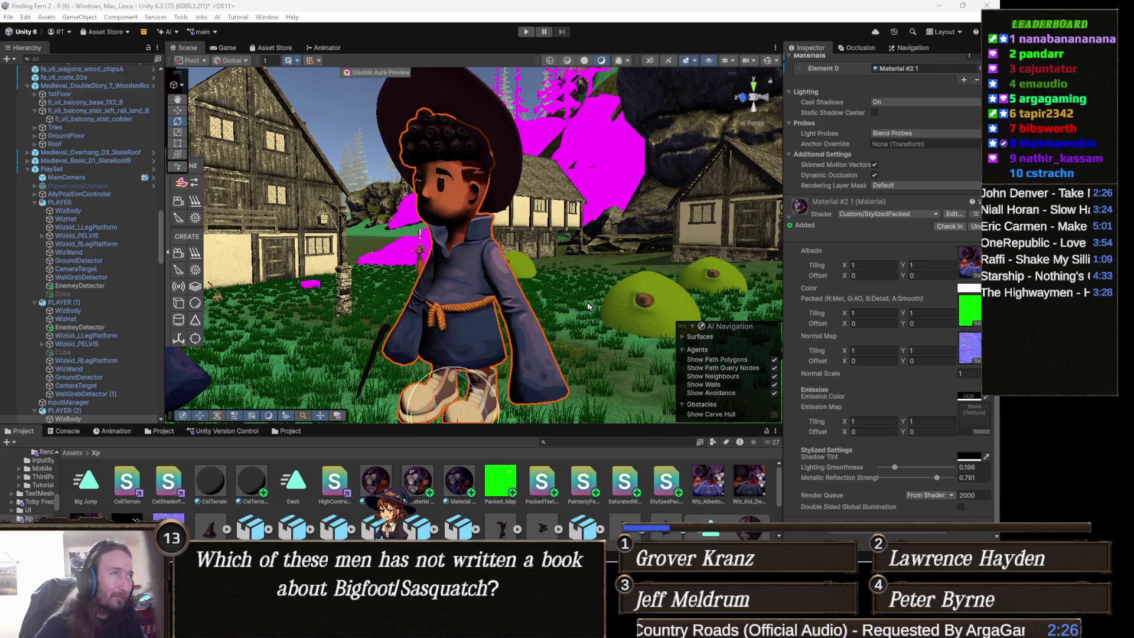
drag(588, 307, 585, 345)
scroll(585, 346, up, 4)
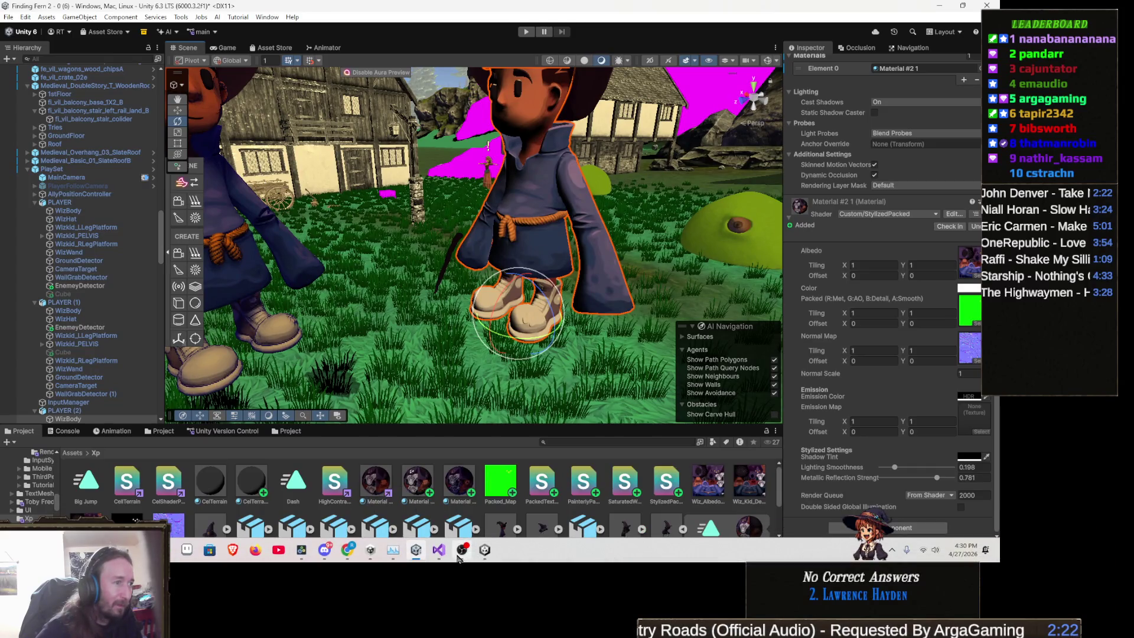
click(438, 549)
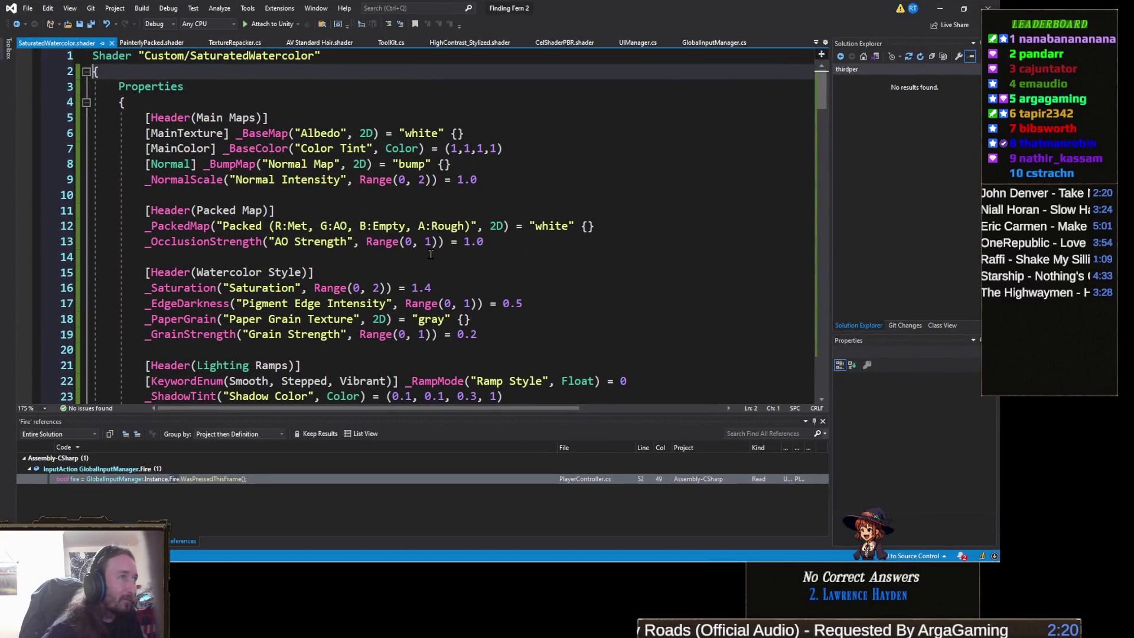
scroll(337, 292, down, 1)
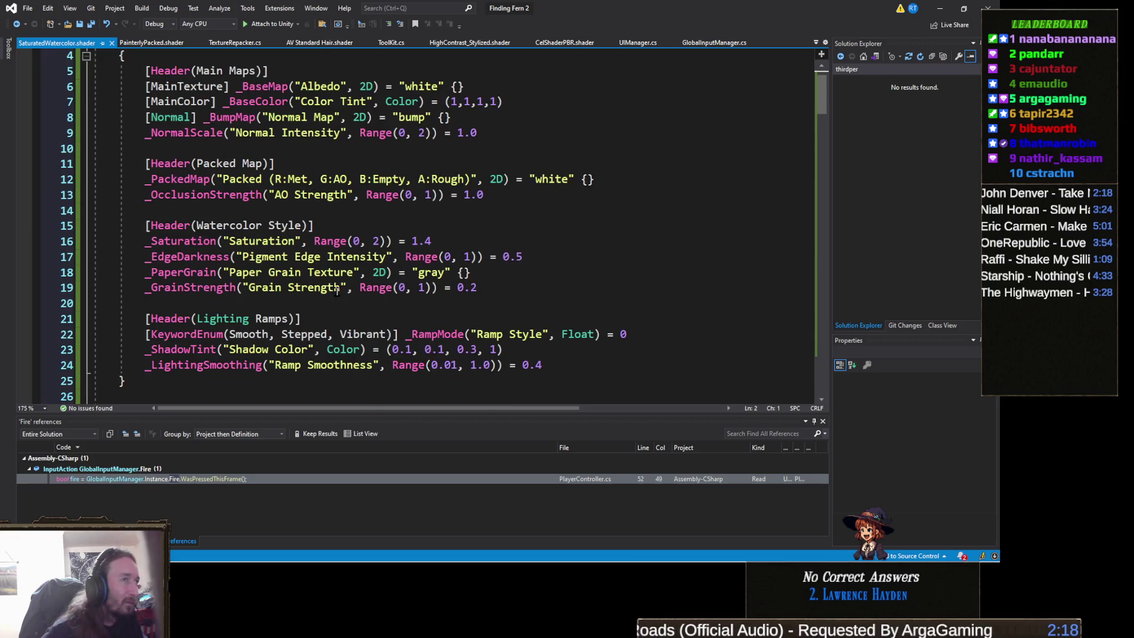
scroll(329, 297, down, 3)
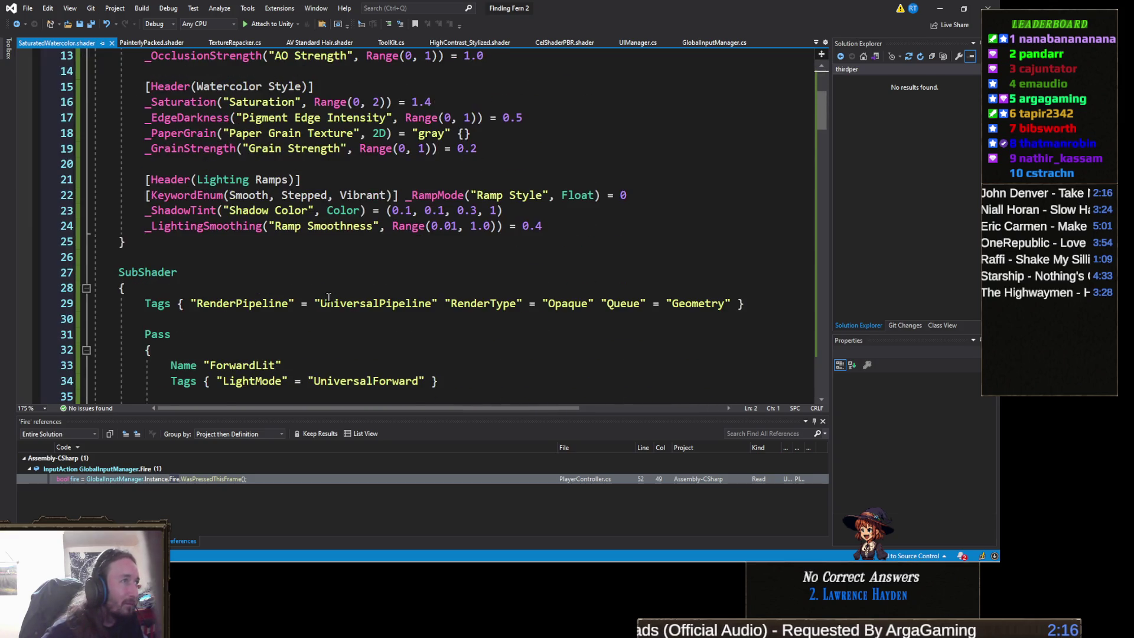
scroll(329, 297, up, 1)
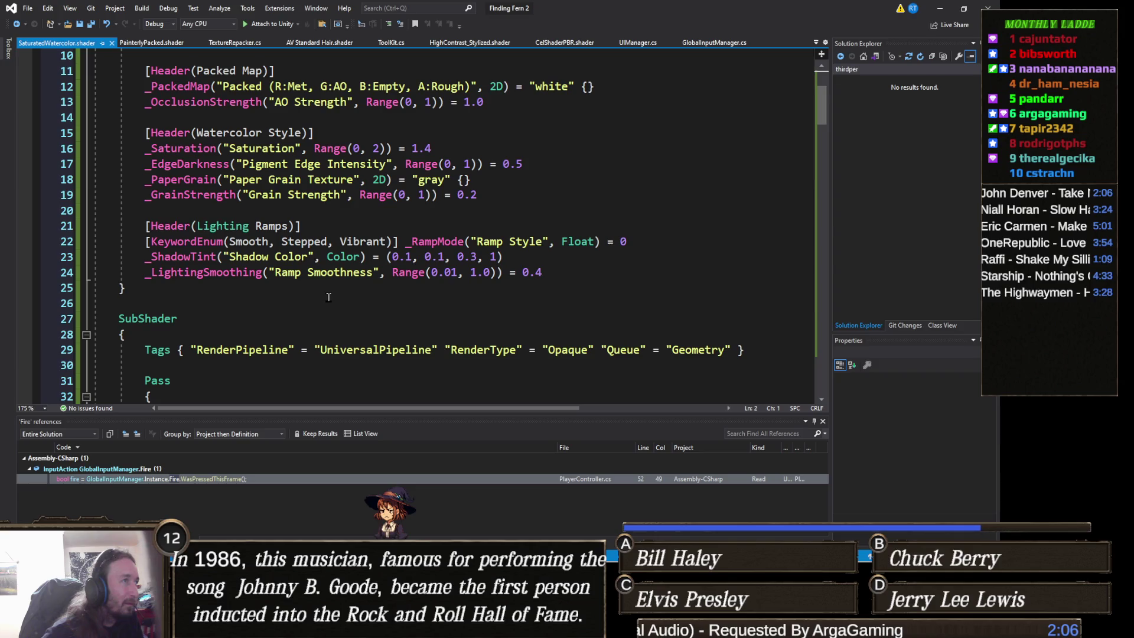
click(939, 8)
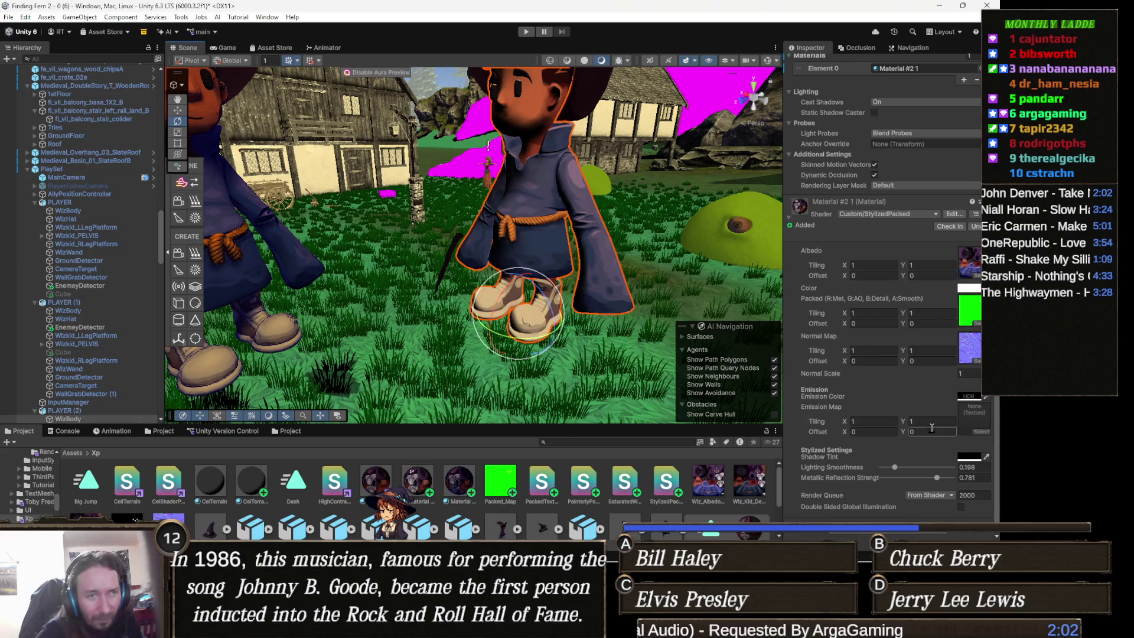
click(981, 431)
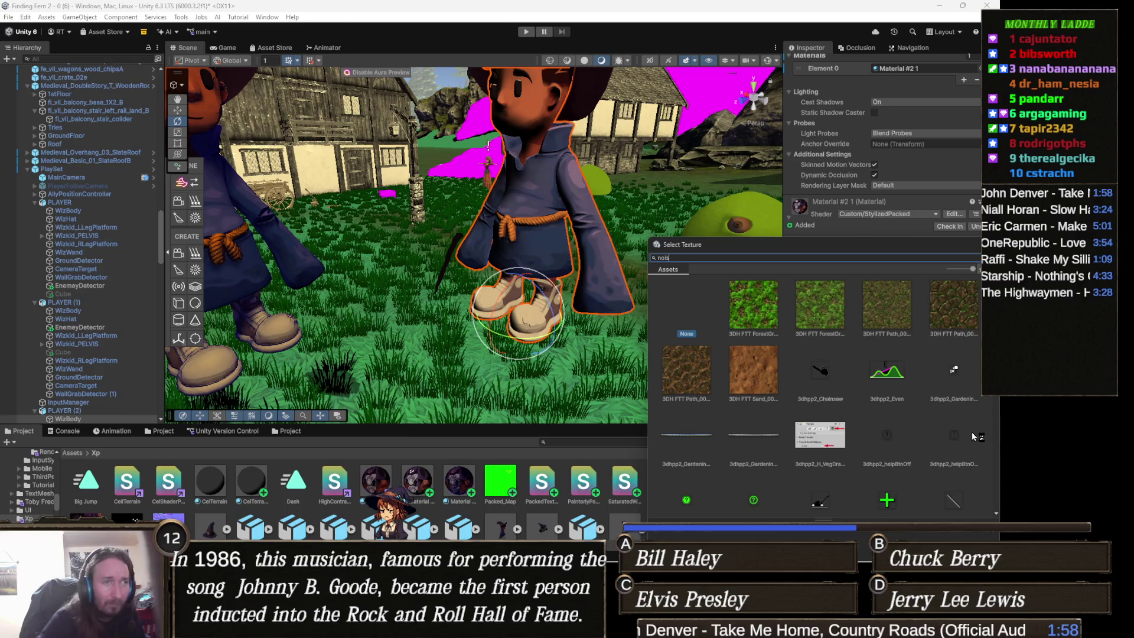
text(noise)
click(859, 297)
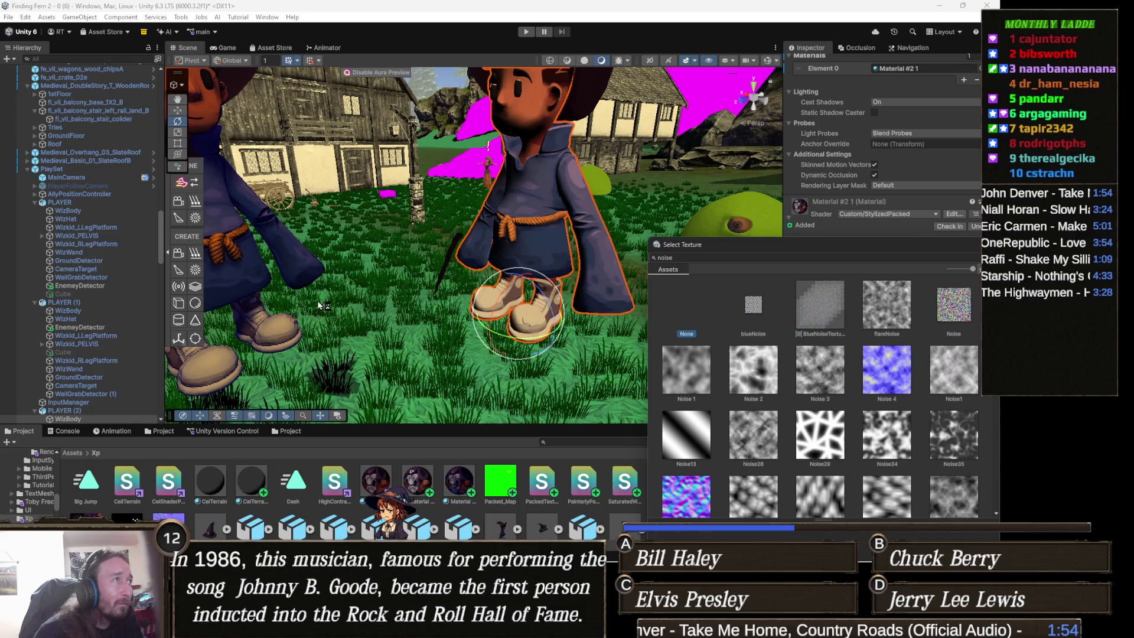
mouse_move(393, 310)
mouse_down()
mouse_move(301, 284)
mouse_move(351, 324)
mouse_move(383, 303)
mouse_move(373, 305)
mouse_up()
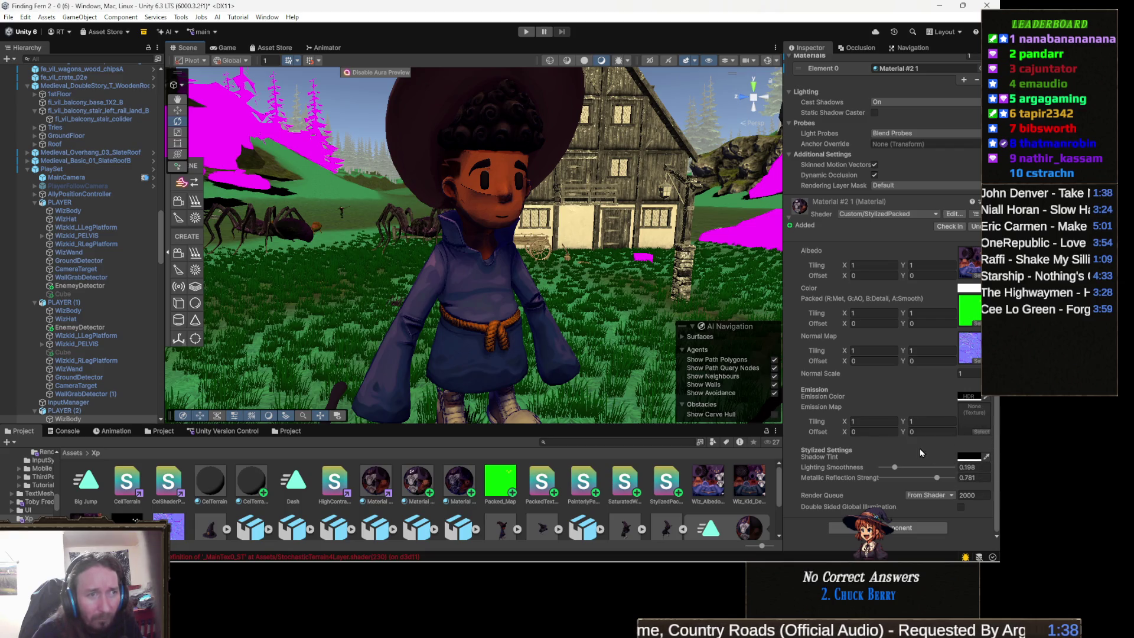
drag(590, 292, 626, 295)
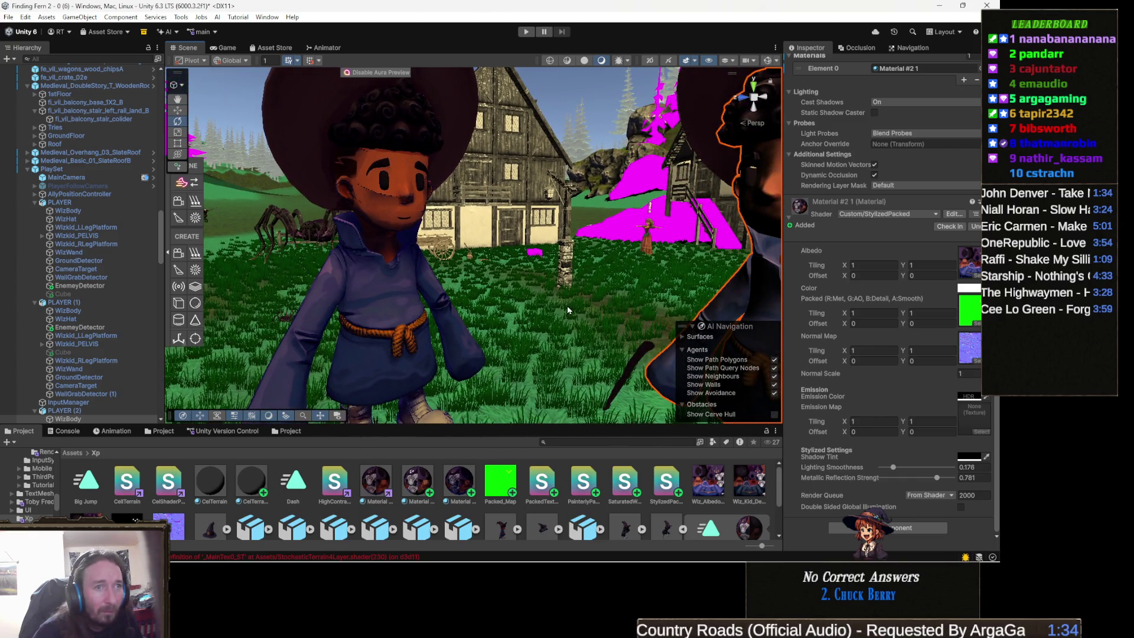
click(394, 311)
Select the second wizard's WizBody, expand Material #2 2, and open the Paper Grain Texture picker.
click(389, 314)
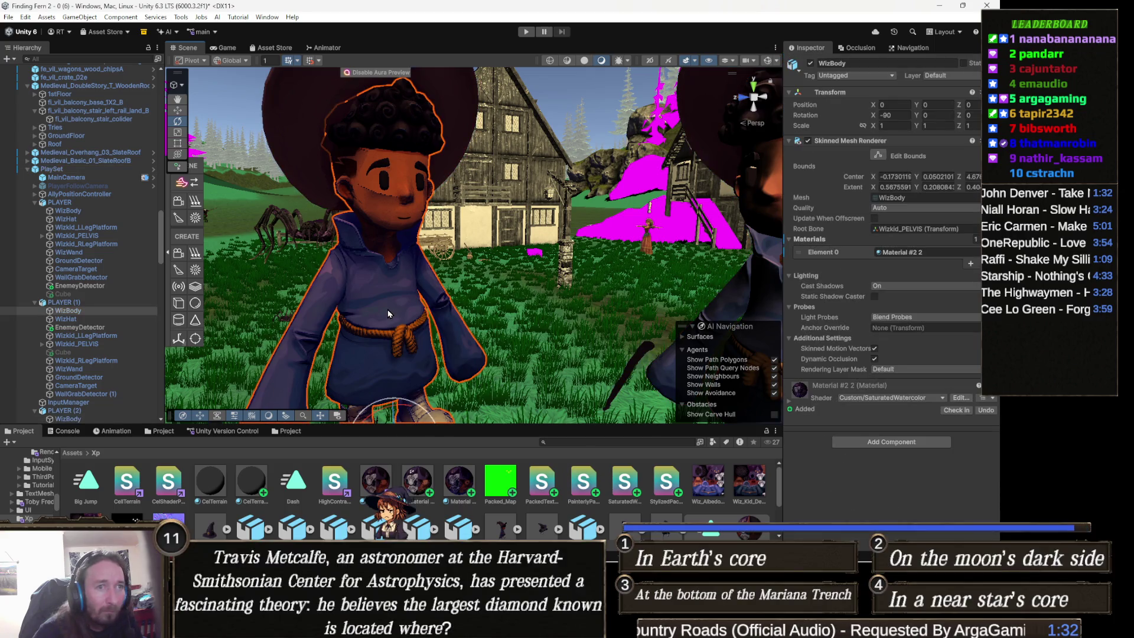
click(797, 397)
scroll(878, 414, down, 5)
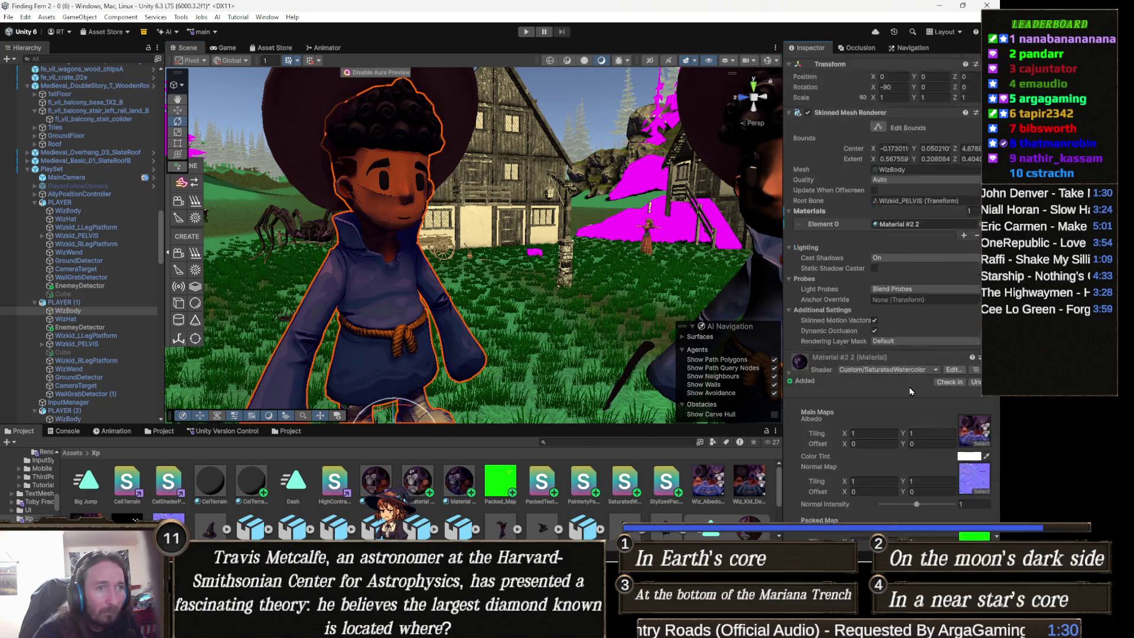
scroll(873, 401, down, 2)
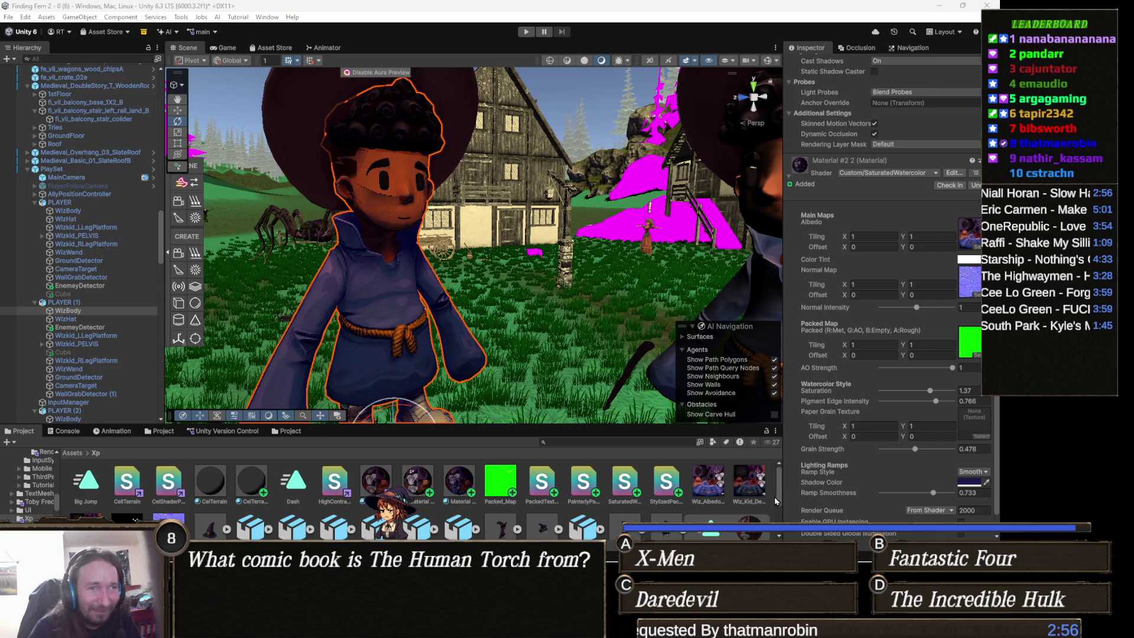
click(980, 437)
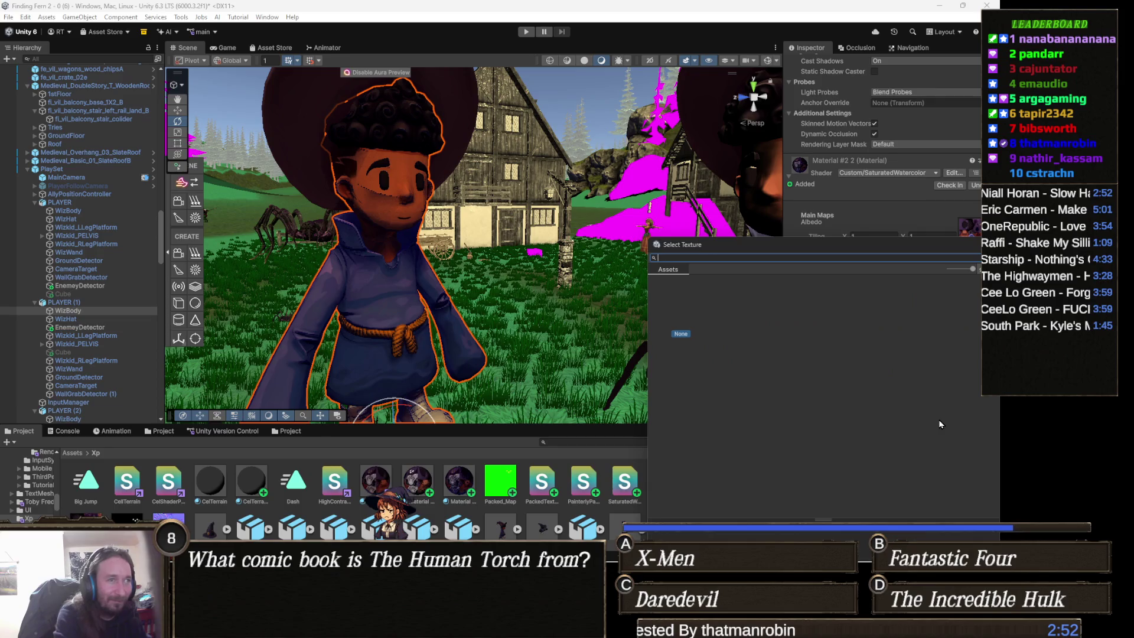
Filter the texture picker for 'noise' and preview BlueNoiseTexture through Noise53 as paper grain.
text(noise)
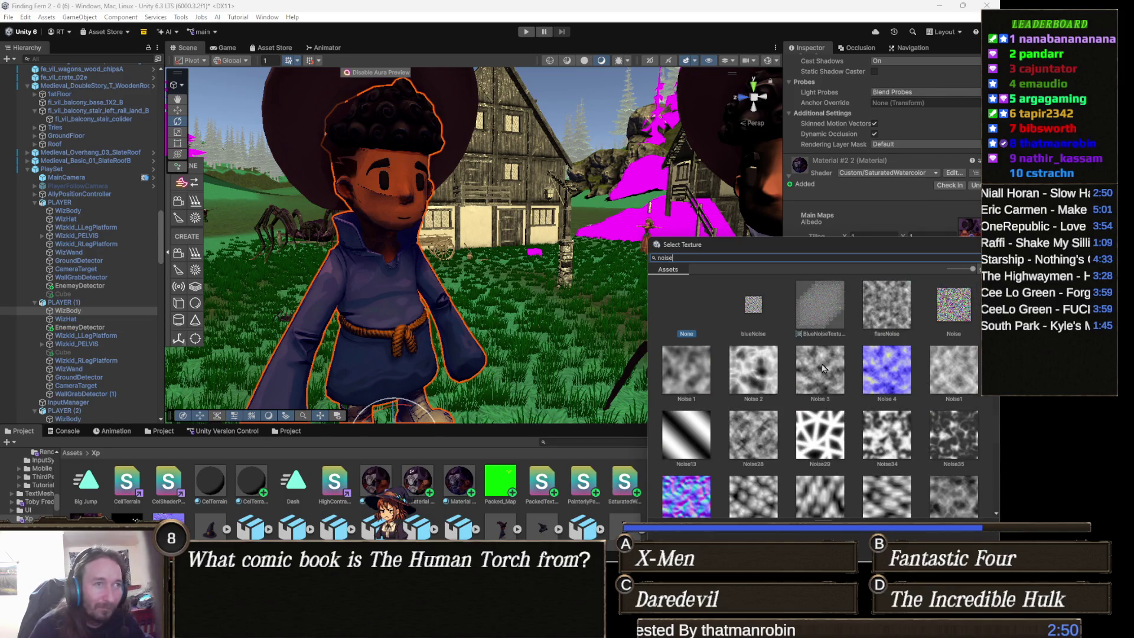
click(814, 319)
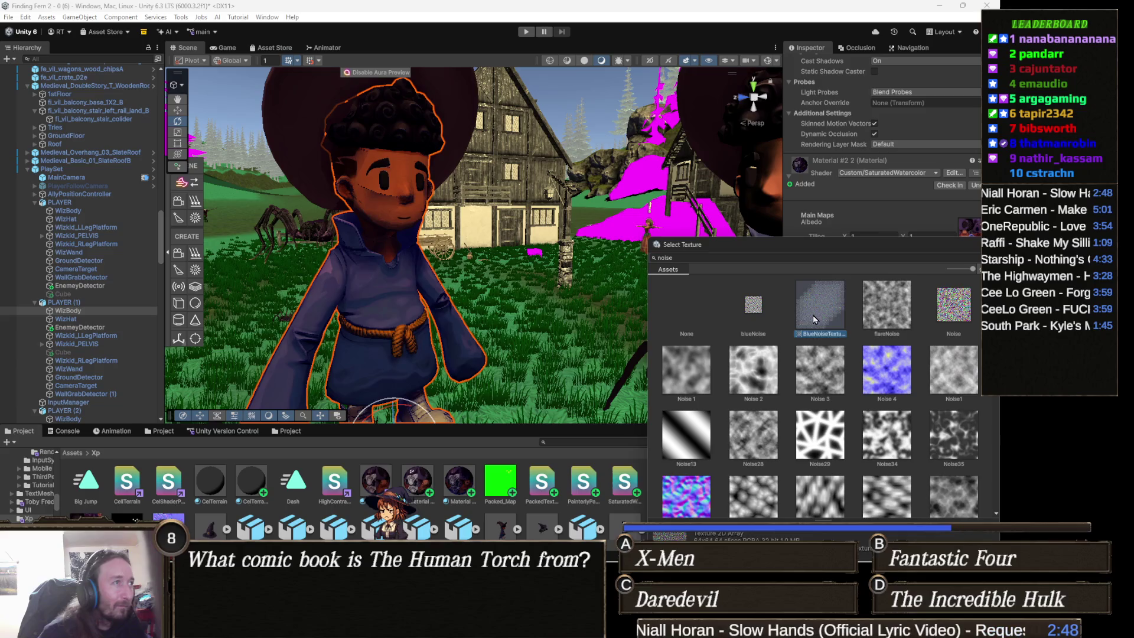
key(Right)
key(Right)
key(Right)
key(Right)
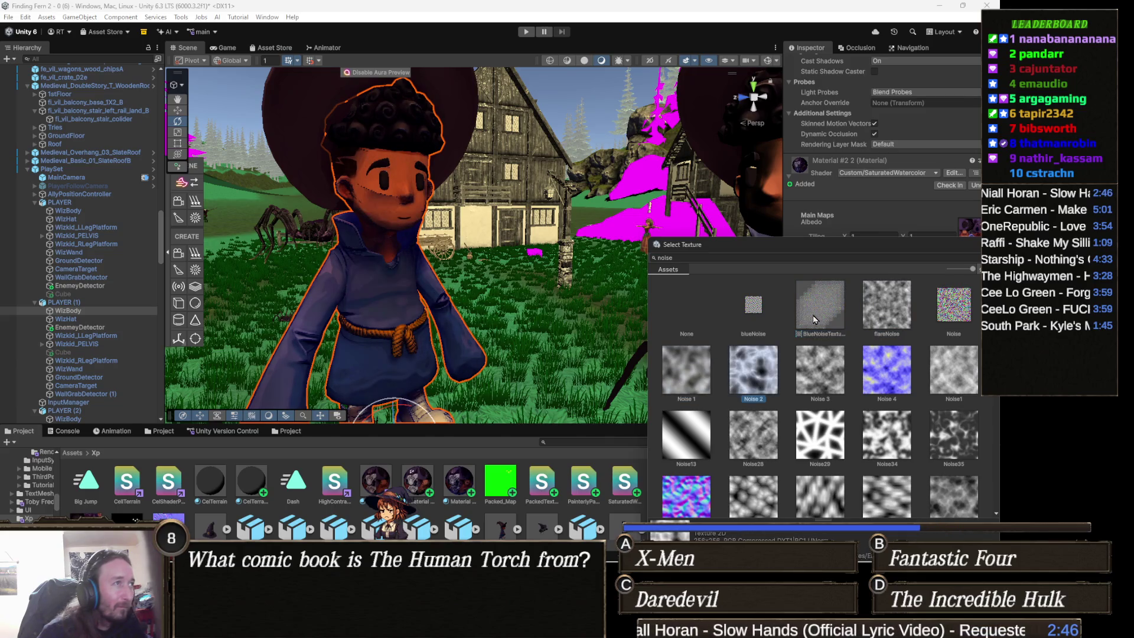
key(Right)
key(Right)
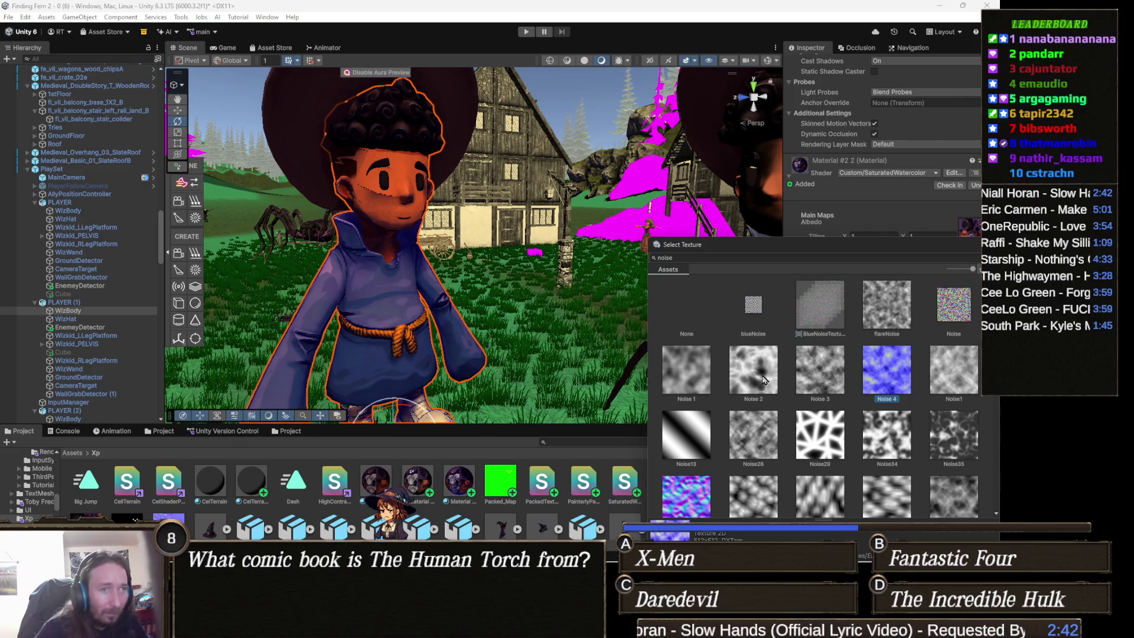
key(Right)
key(Right)
key(Right)
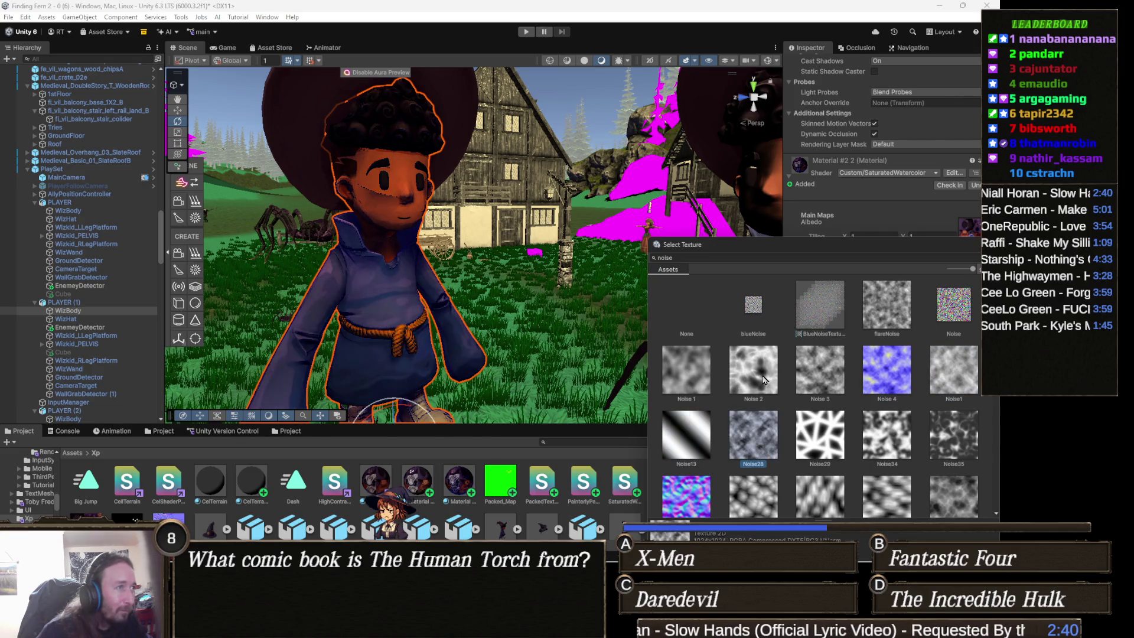
key(Right)
key(Right)
key(Right)
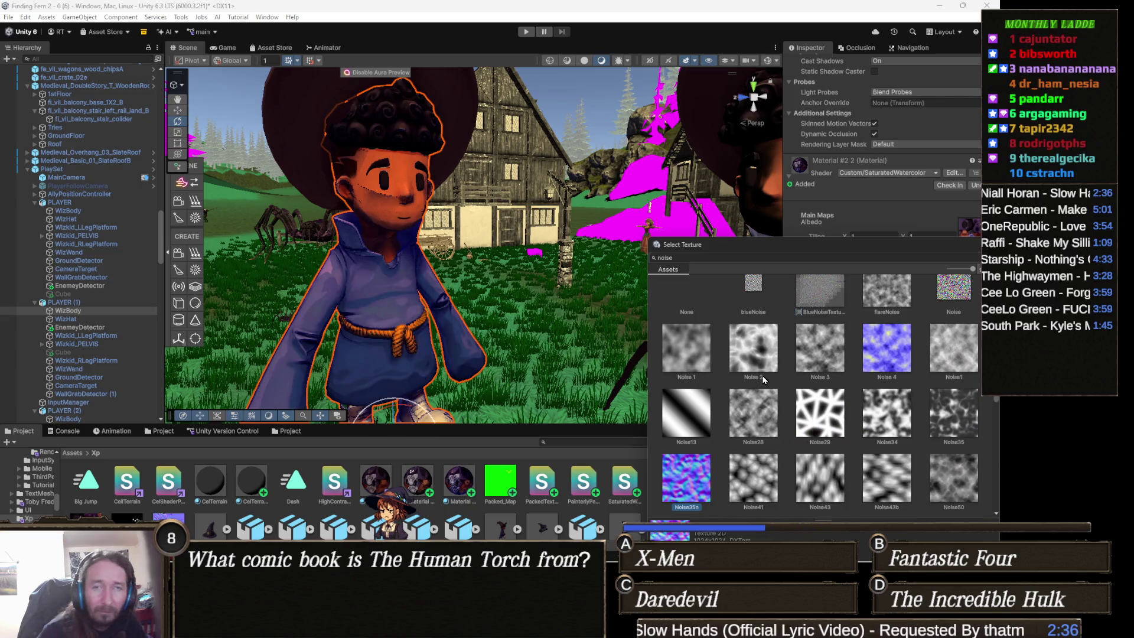
key(Right)
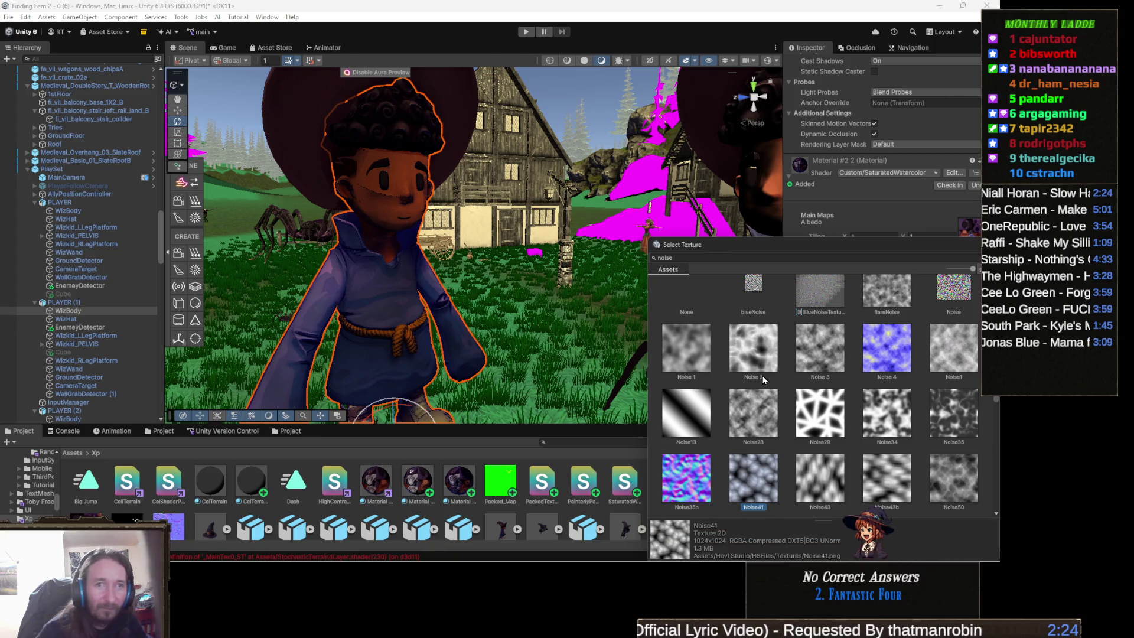
key(Right)
key(Right)
key(Right)
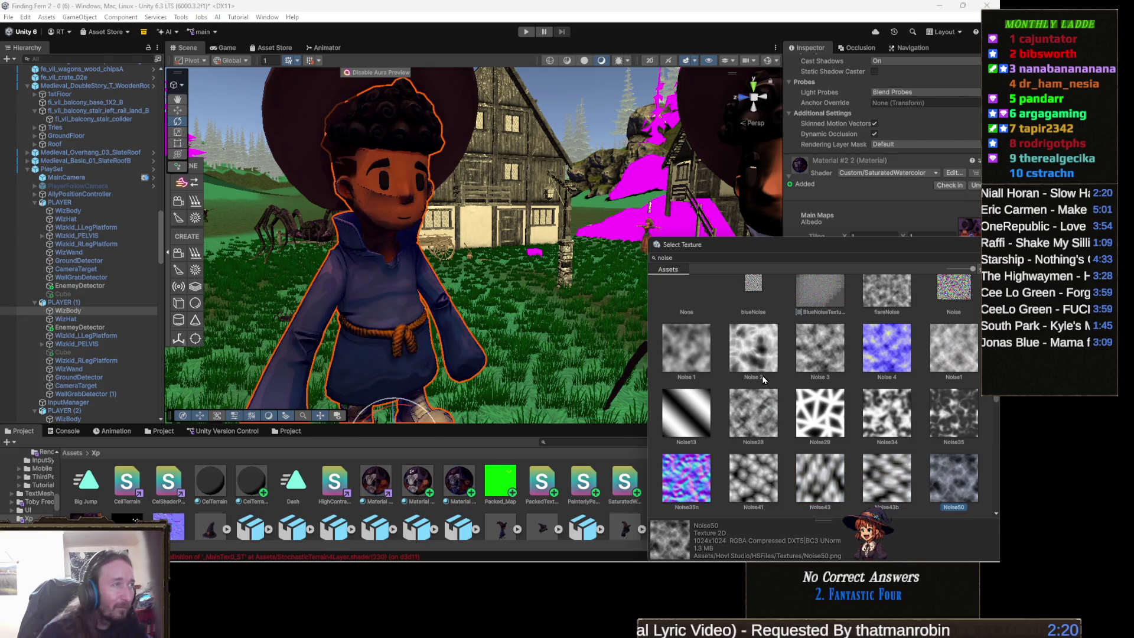
key(Right)
Compare Noise29, Noise43, Noise62 and Noise83, then settle on NoiseEffectScratch as the paper grain texture.
scroll(954, 410, down, 3)
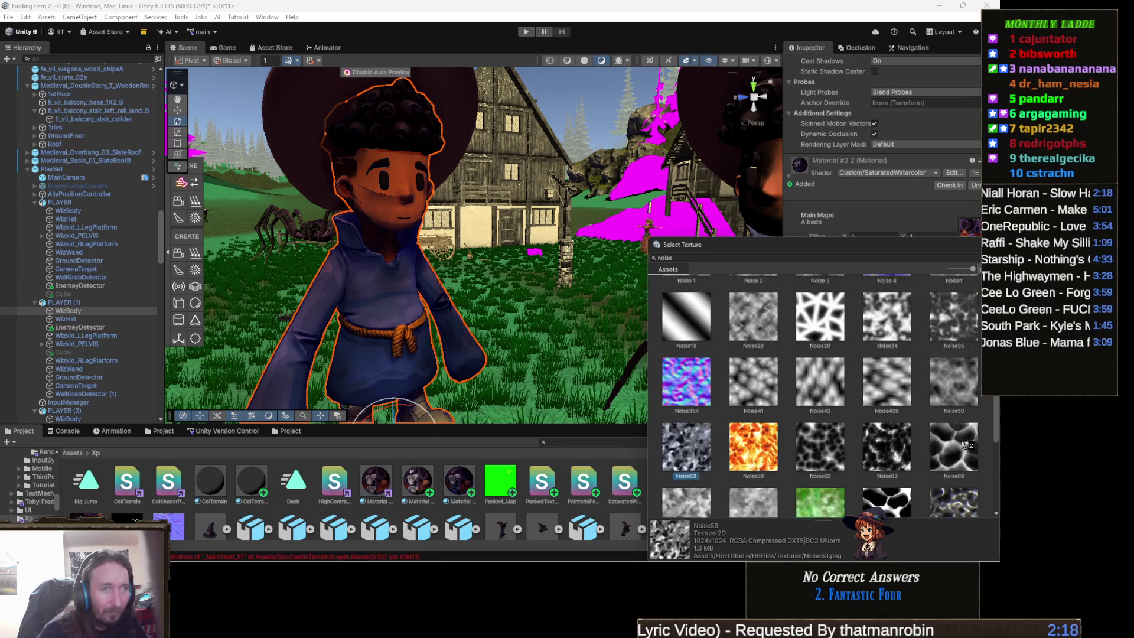
scroll(886, 413, up, 2)
click(821, 321)
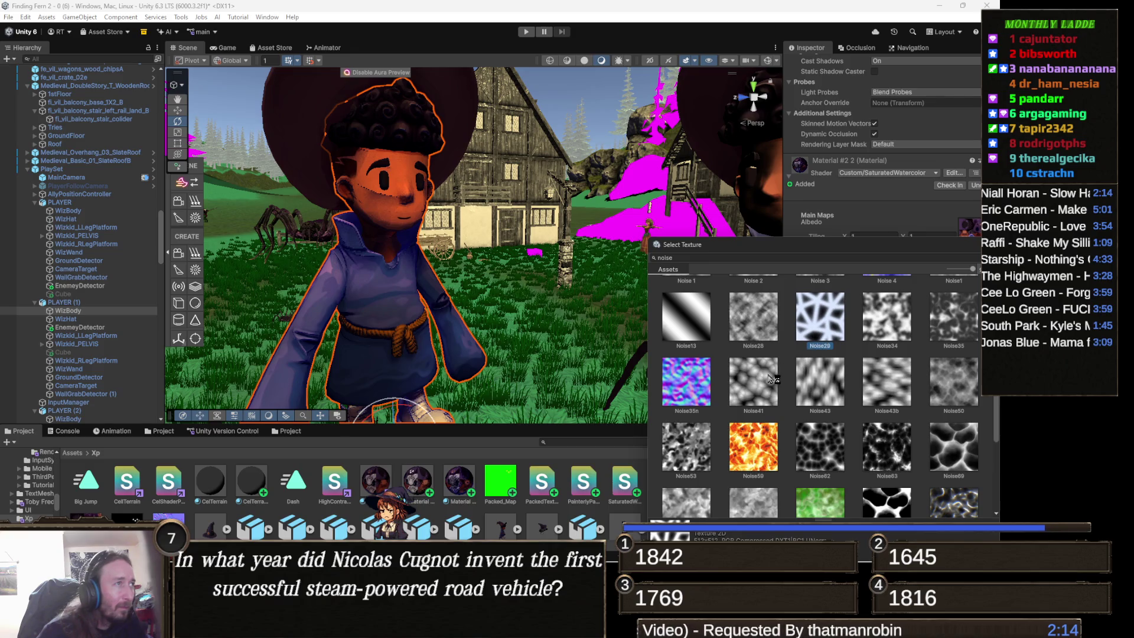
key(Down)
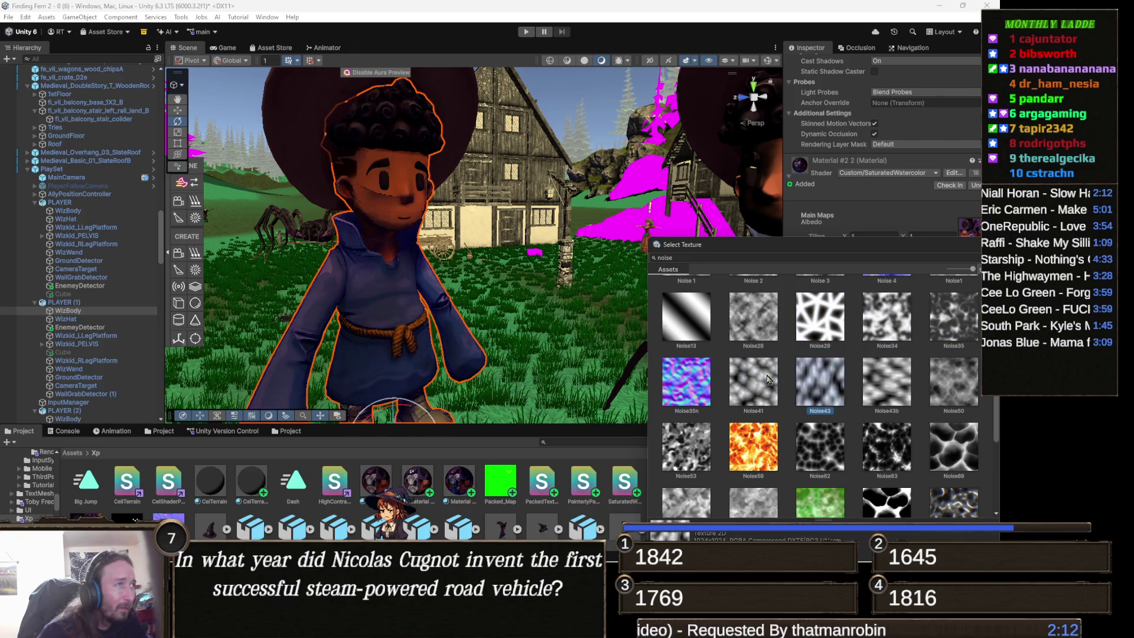
key(Down)
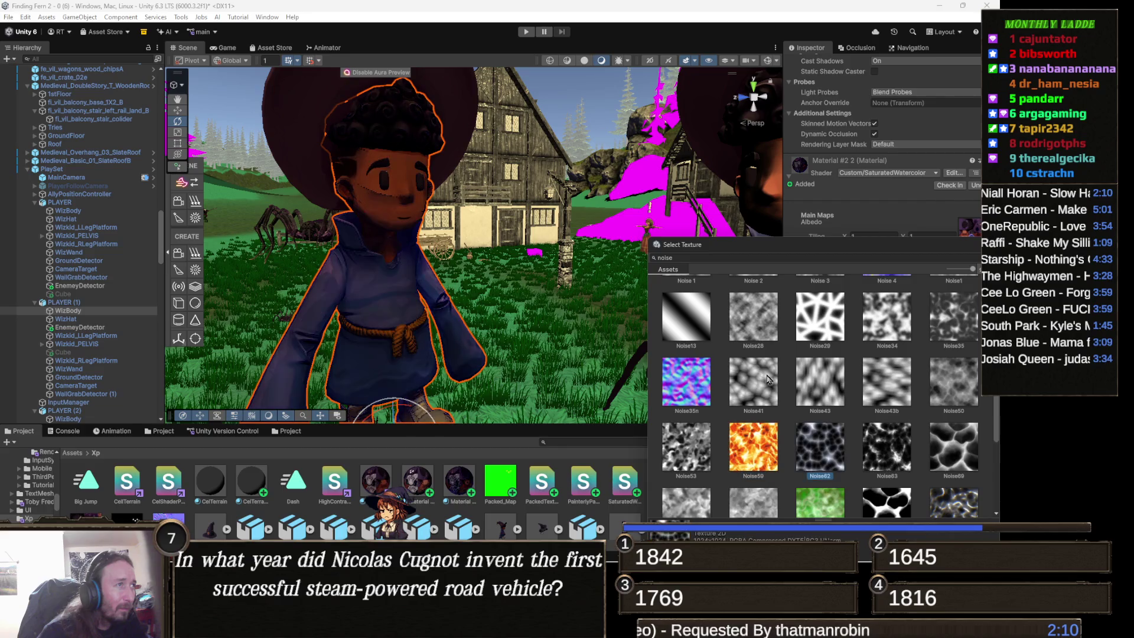
key(Down)
key(Right)
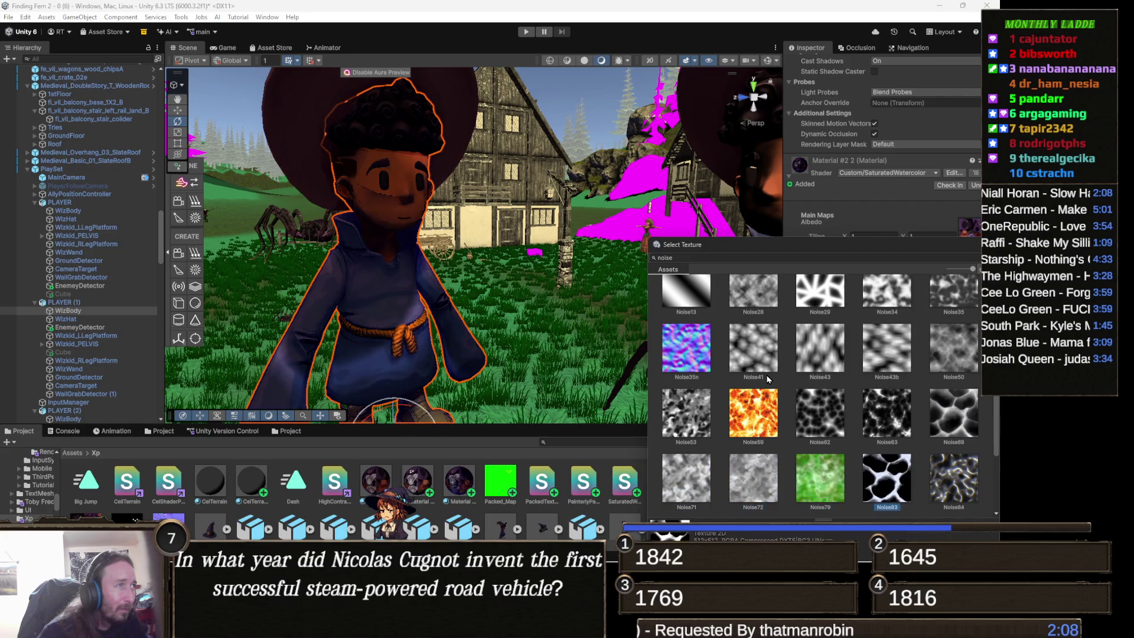
key(Down)
key(Left)
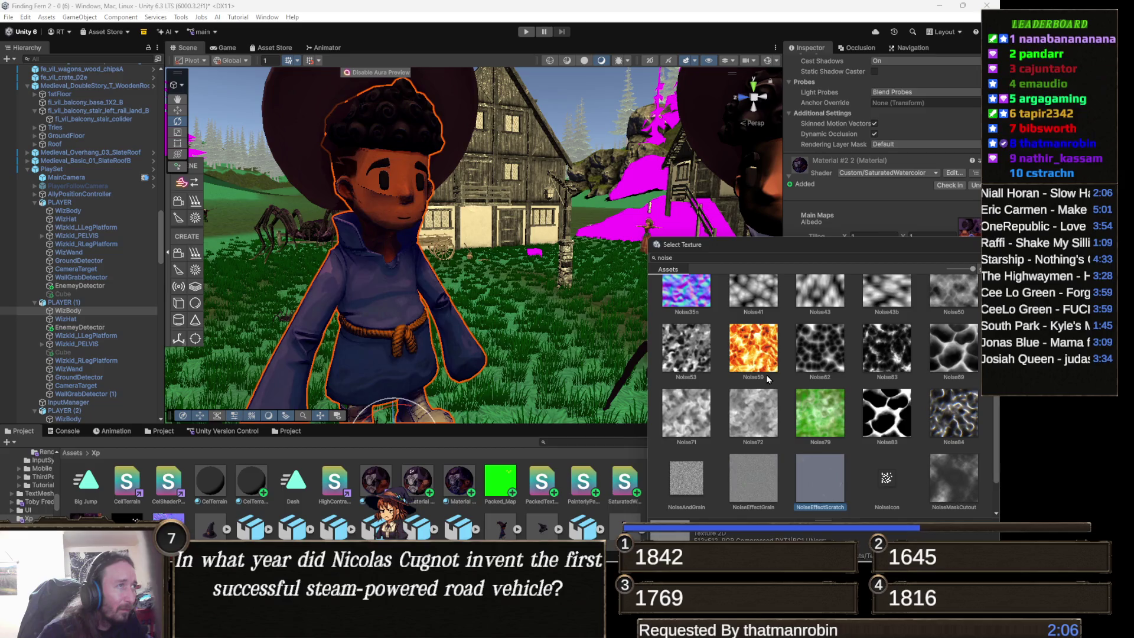
key(Return)
mouse_move(405, 339)
mouse_down()
mouse_move(377, 322)
mouse_move(519, 290)
mouse_move(439, 334)
mouse_move(493, 276)
mouse_move(324, 267)
mouse_up()
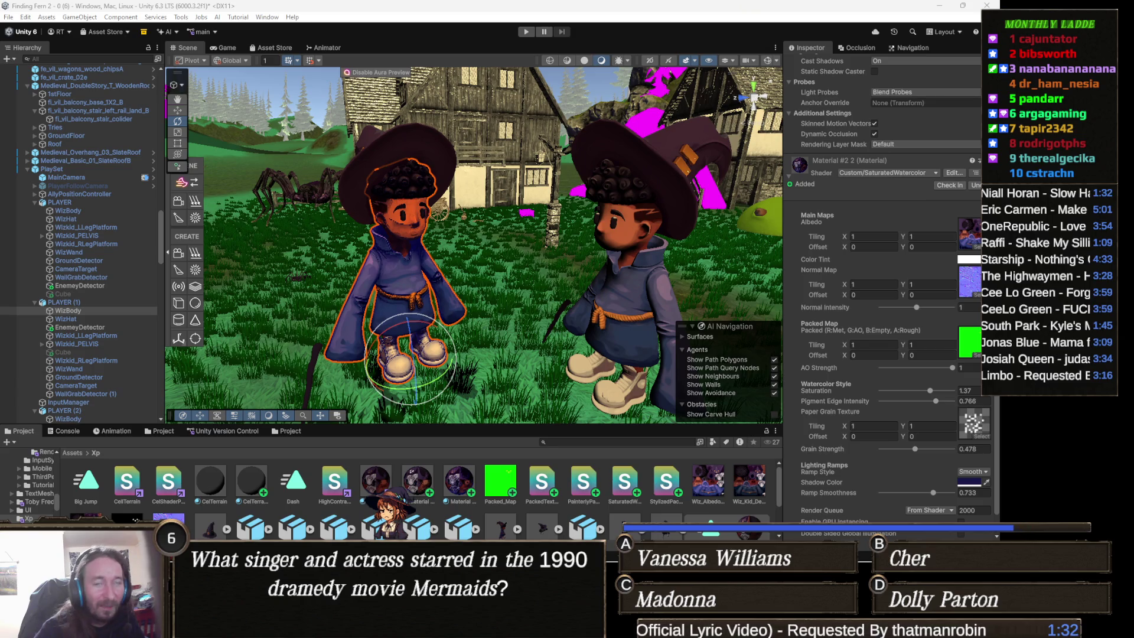
Frame the left wizard in the Scene view and select PLAYER (1) in the Hierarchy.
drag(590, 335, 622, 354)
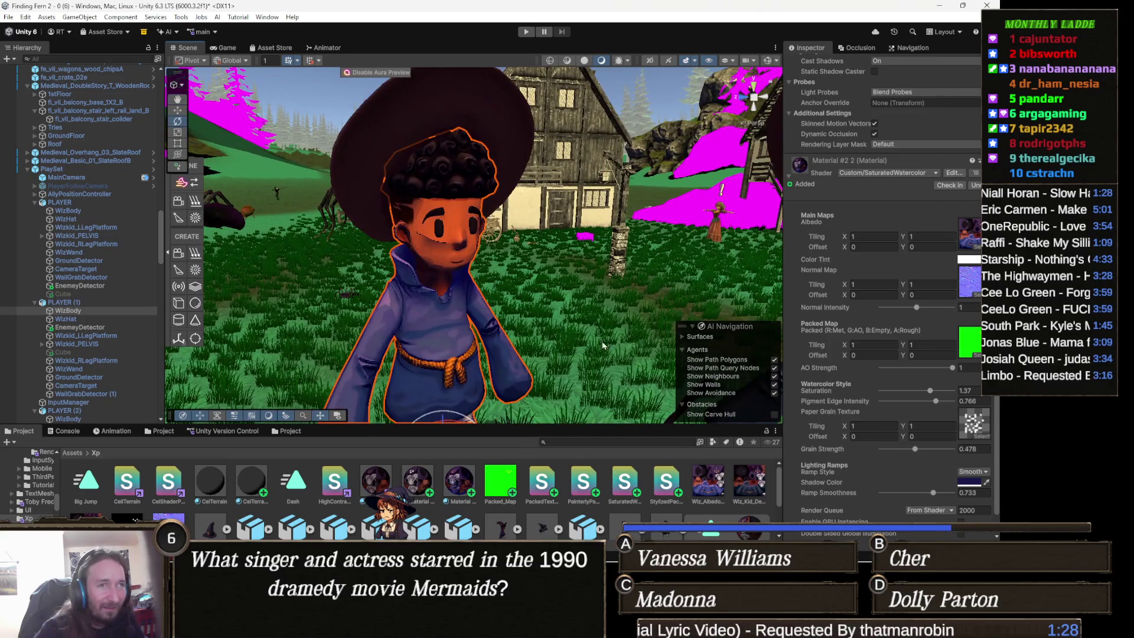
key(f)
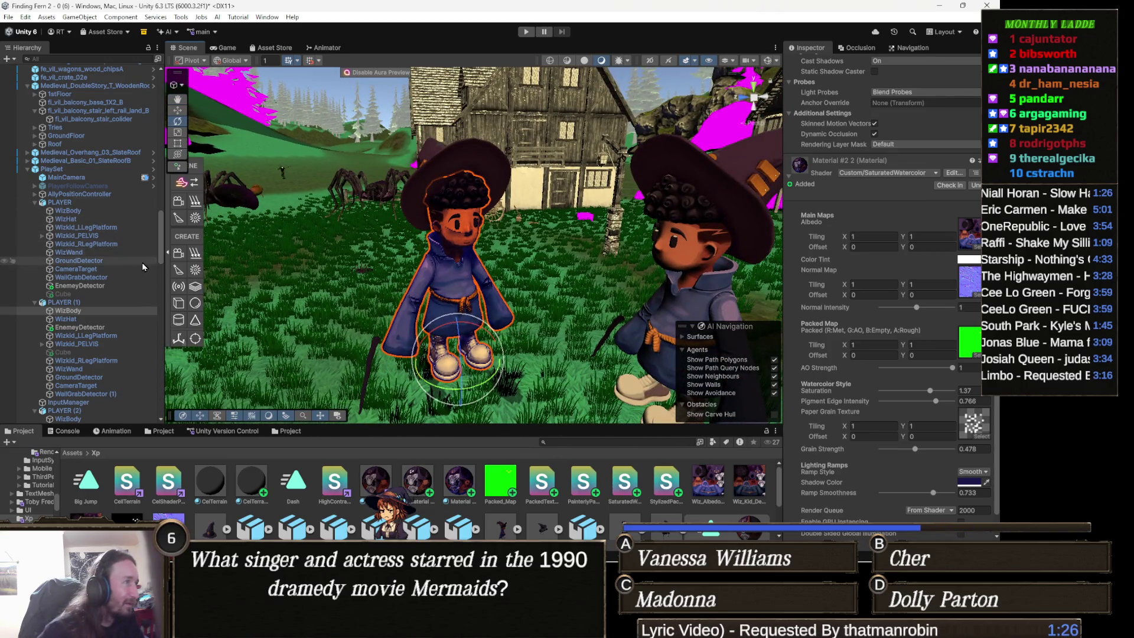
click(104, 303)
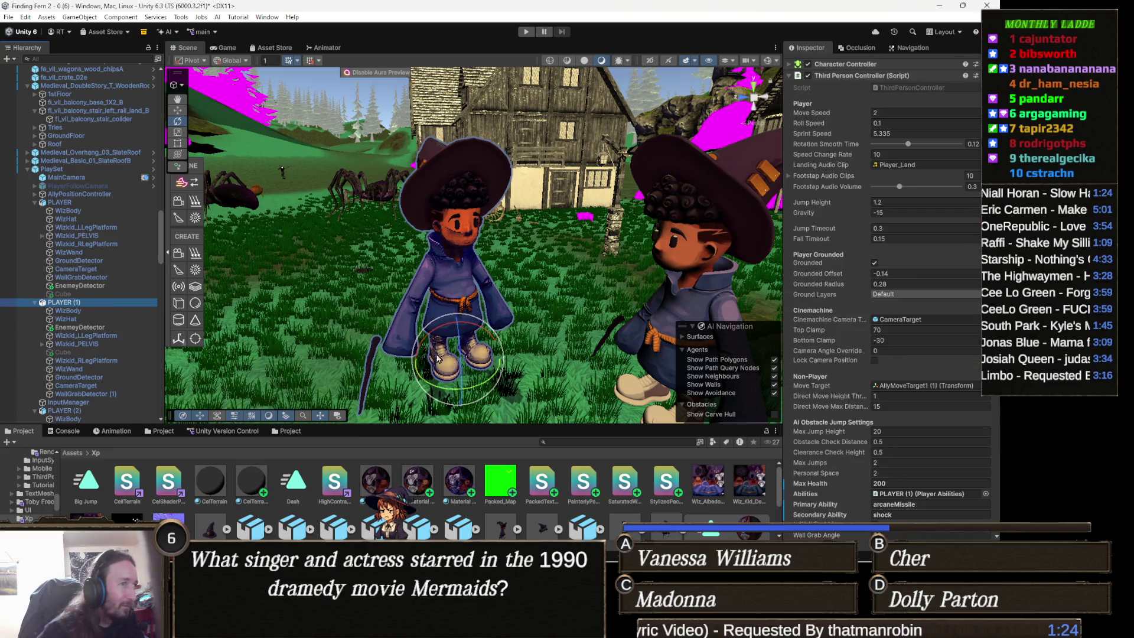
Rotate the left wizard so it faces the camera.
mouse_move(444, 359)
mouse_down()
mouse_move(438, 392)
mouse_move(505, 373)
mouse_move(396, 365)
mouse_up()
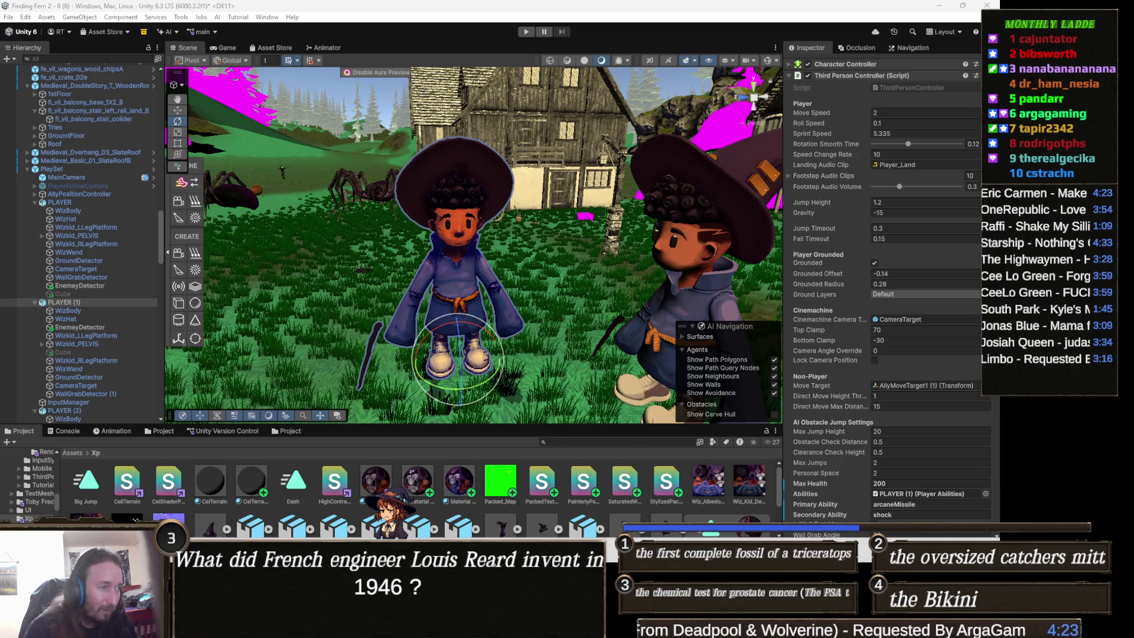
Bring the Twitch Wars game window to the front.
click(522, 632)
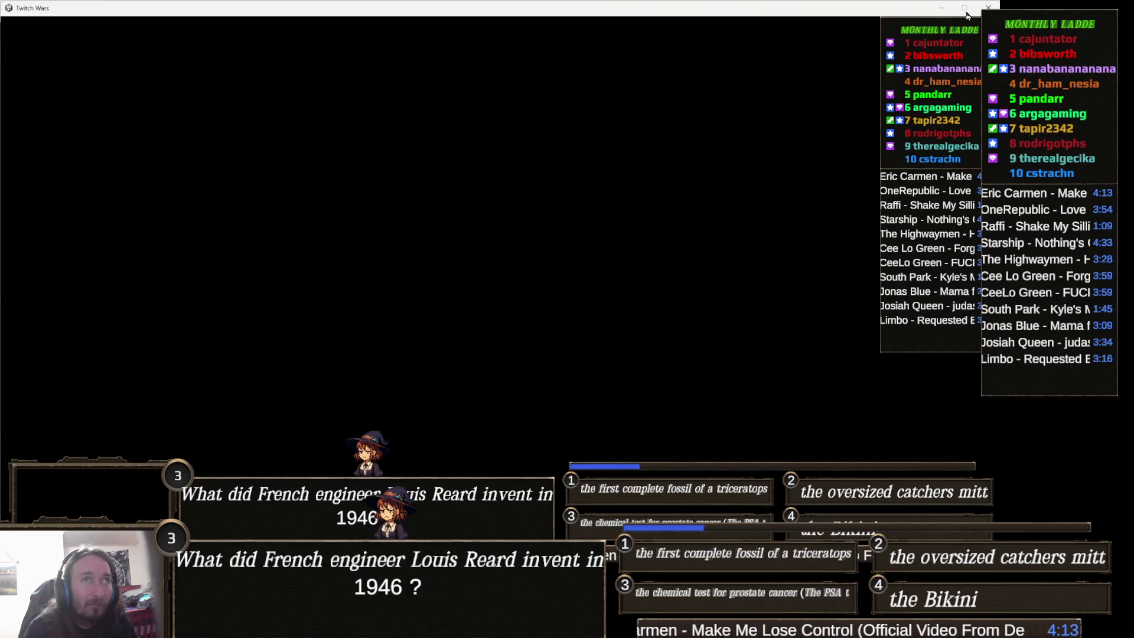
Minimize the Twitch Wars game window.
click(941, 8)
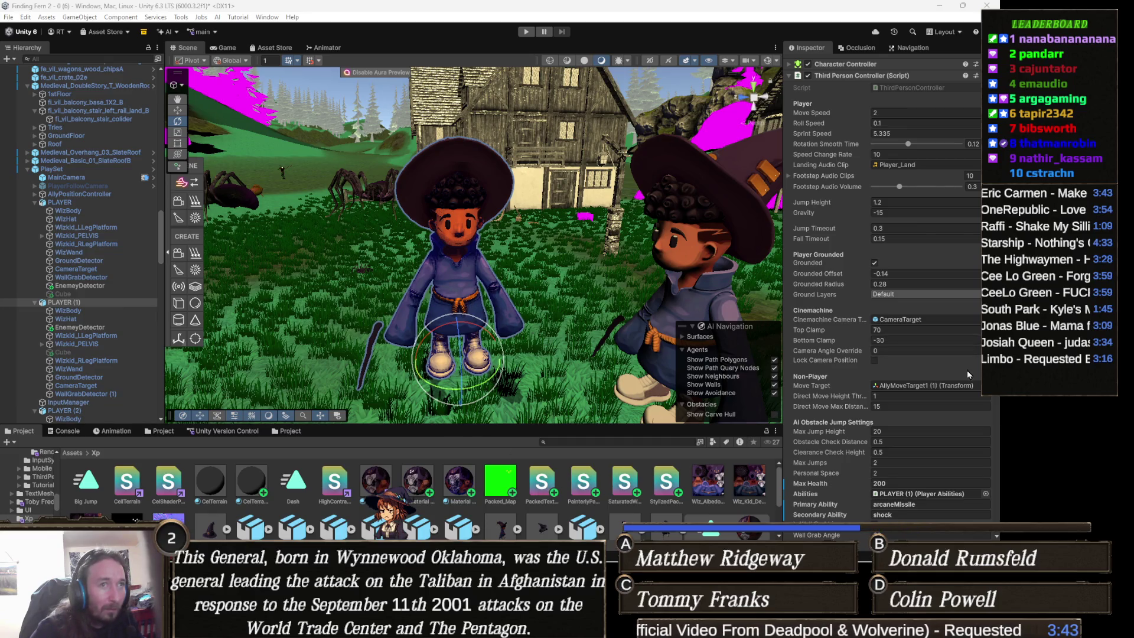
Select the wizard's body mesh and locate its albedo texture in the Project window.
scroll(970, 372, down, 3)
click(461, 287)
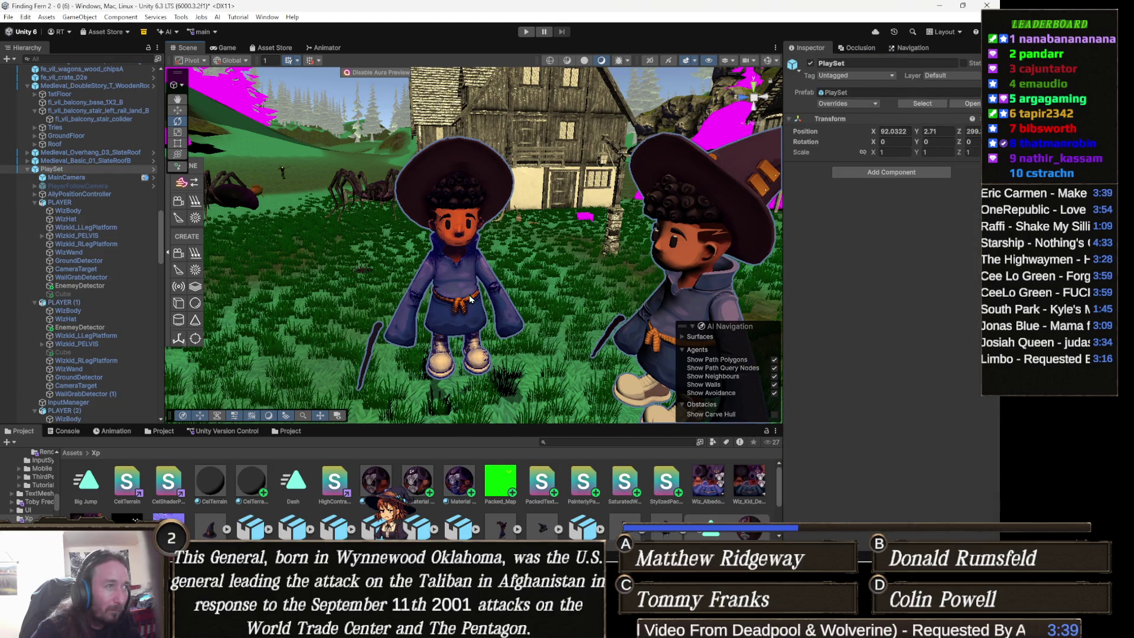
click(470, 299)
click(971, 470)
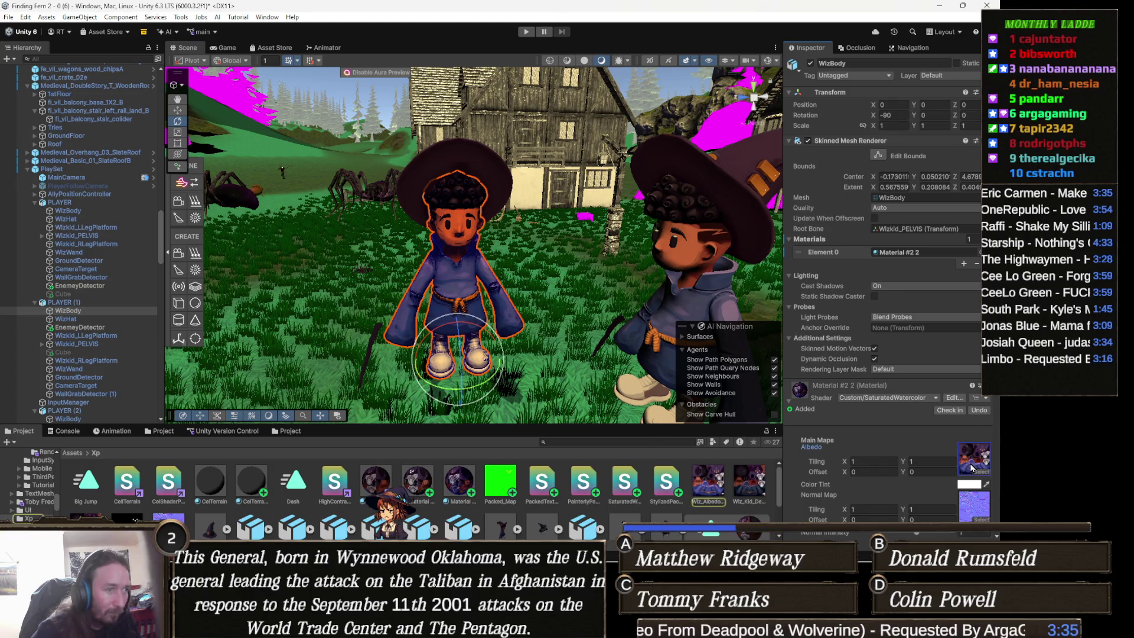
Reveal Wiz_AlbedoTransparency in File Explorer, then switch to Aseprite.
right_click(709, 482)
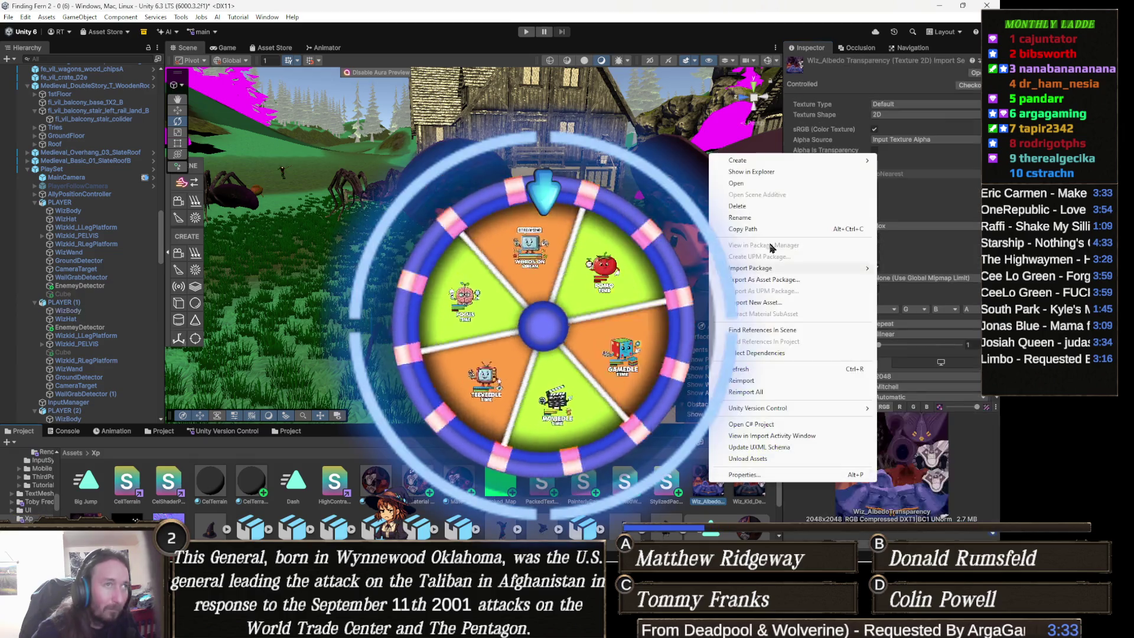
click(768, 172)
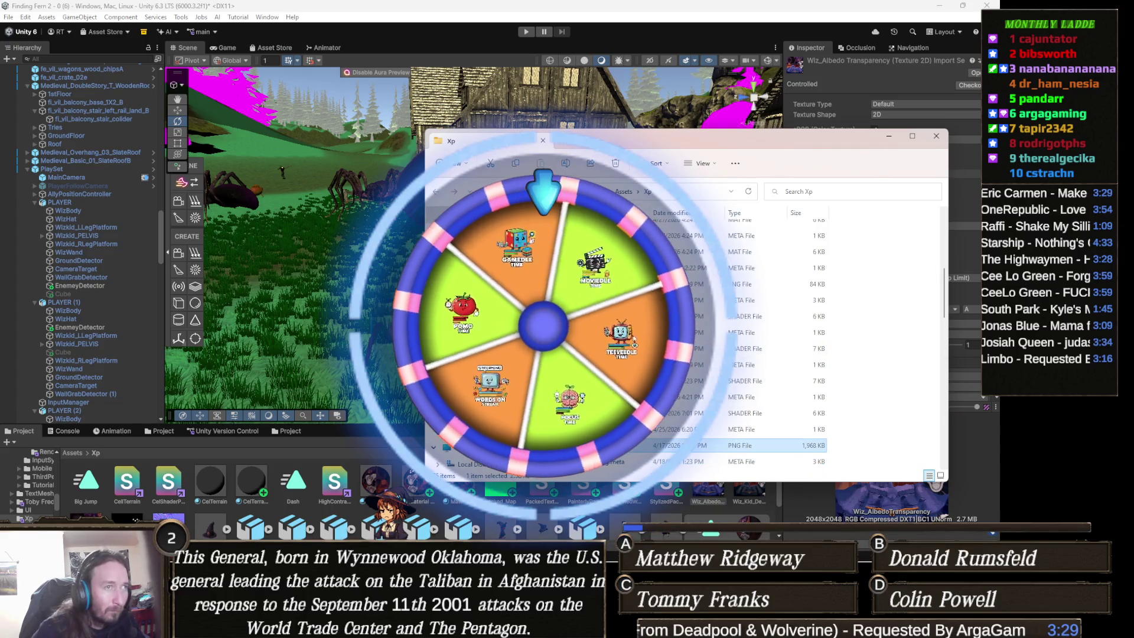
mouse_move(240, 565)
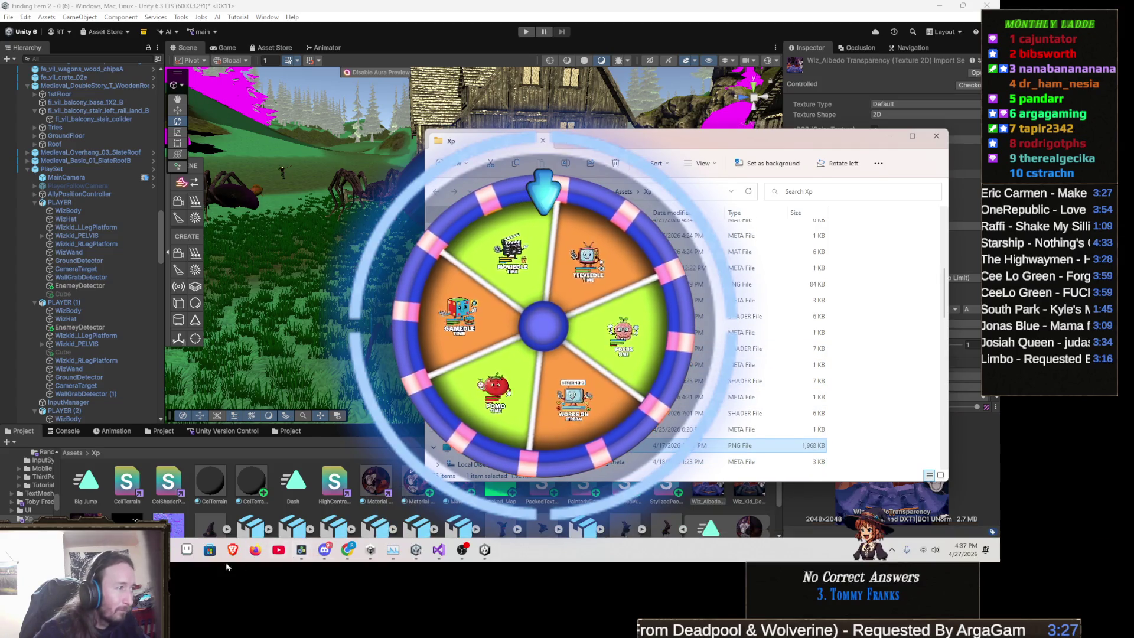
click(186, 553)
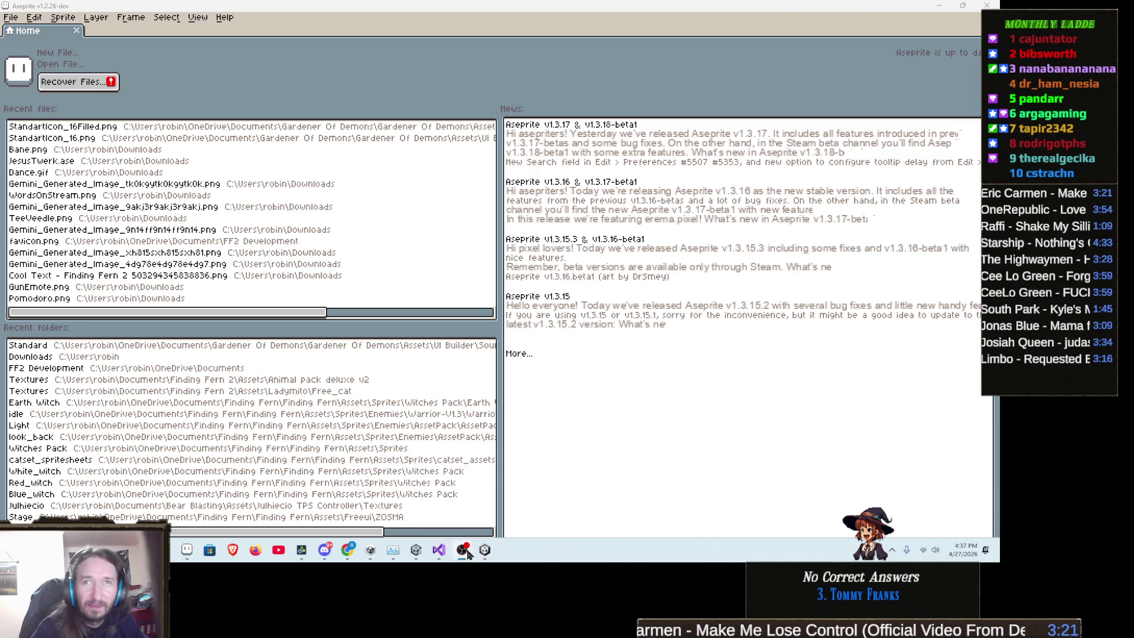
Open Wiz_AlbedoTransparency.png in Aseprite from the Xp folder window.
click(11, 19)
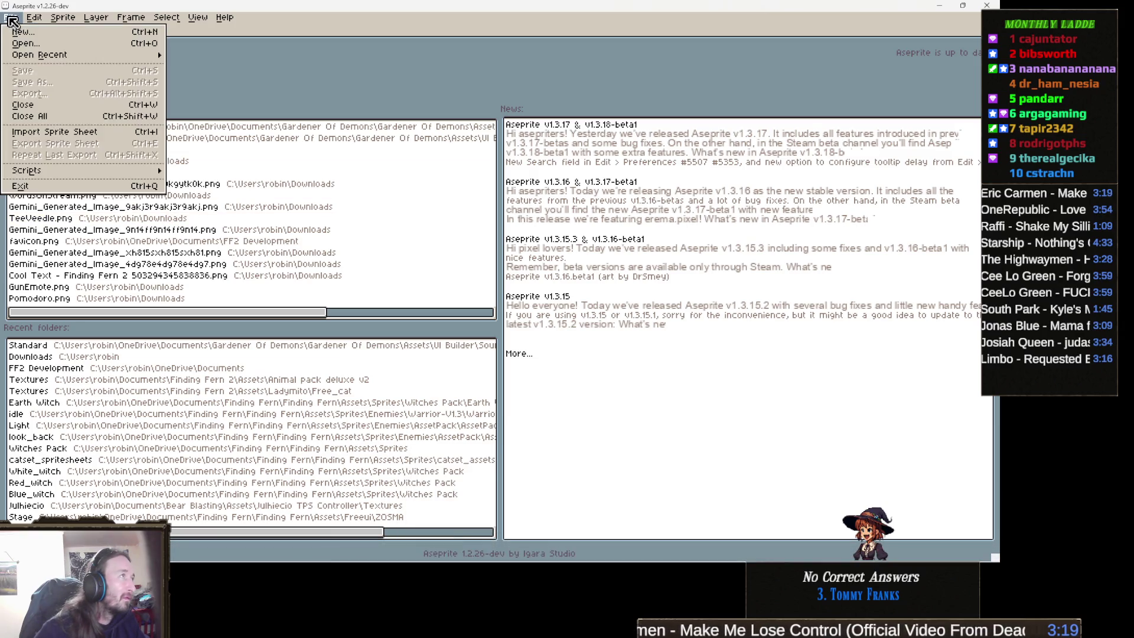
key(alt+Tab)
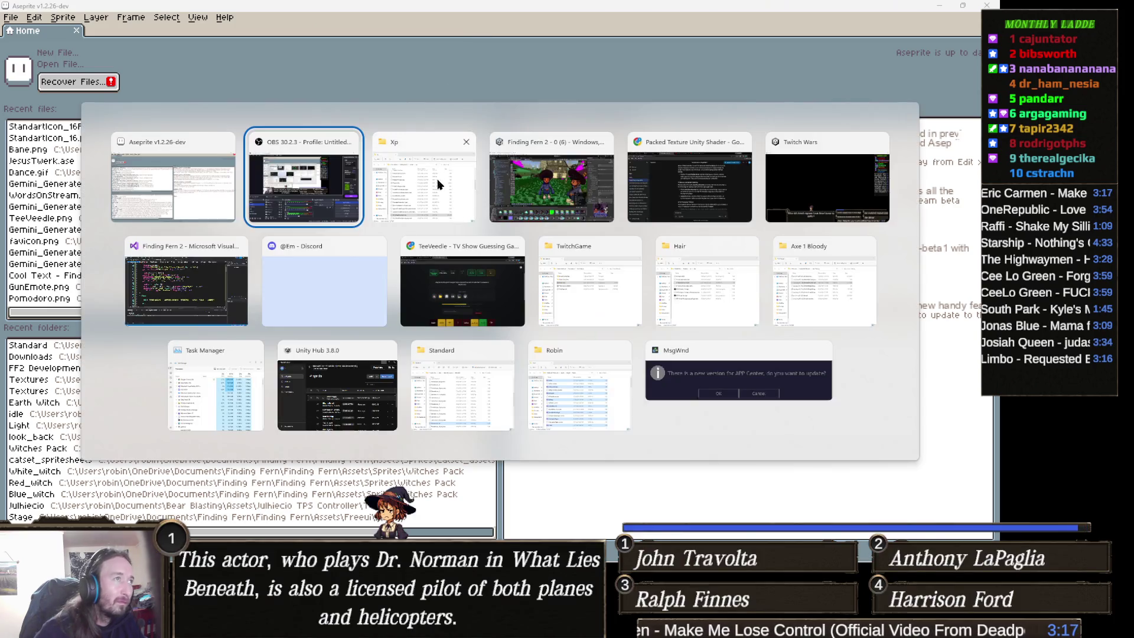
click(441, 179)
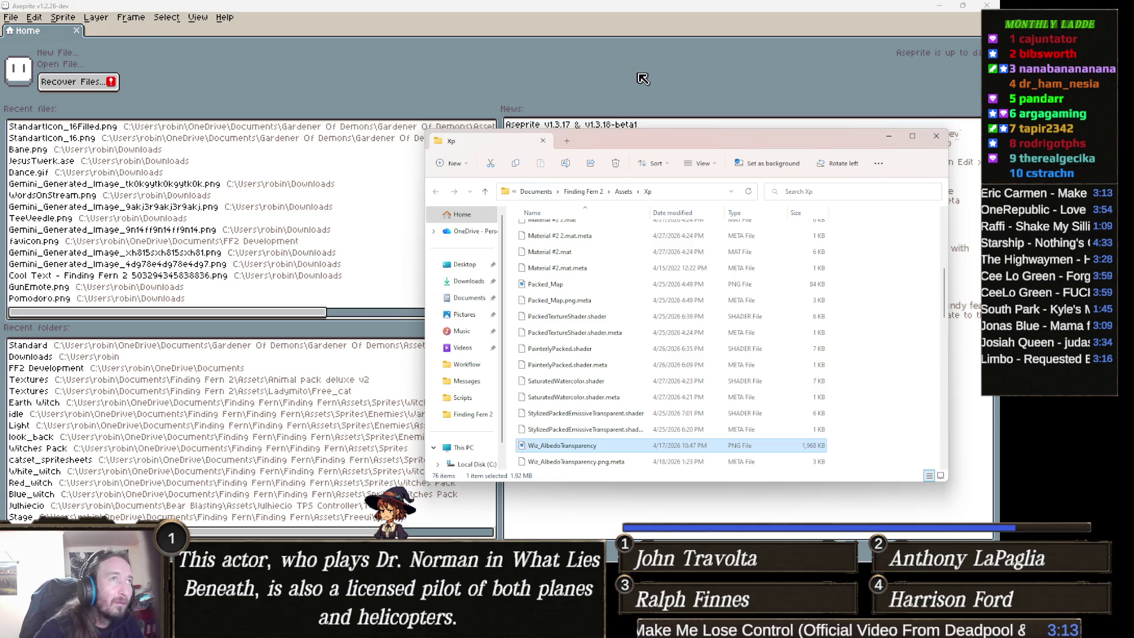
scroll(614, 201, up, 2)
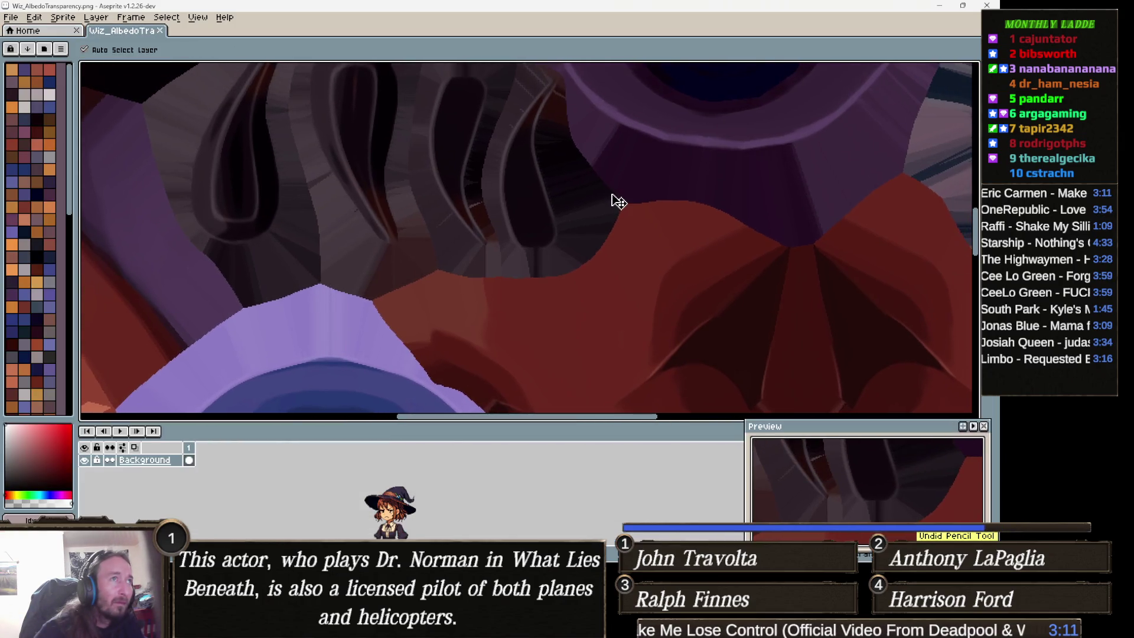
Switch to the Pencil tool, inspect the rope, red cloth and face areas, then minimize Aseprite.
key(b)
scroll(617, 200, down, 3)
scroll(618, 196, up, 2)
scroll(618, 196, up, 3)
mouse_move(617, 195)
mouse_down()
mouse_move(466, 236)
mouse_move(473, 135)
mouse_up()
mouse_move(481, 235)
mouse_down()
mouse_move(490, 171)
mouse_move(508, 175)
mouse_move(510, 153)
mouse_up()
mouse_move(505, 217)
mouse_down()
mouse_move(508, 147)
mouse_move(582, 252)
mouse_move(356, 245)
mouse_move(448, 241)
mouse_move(377, 207)
mouse_move(420, 248)
mouse_move(382, 237)
mouse_up()
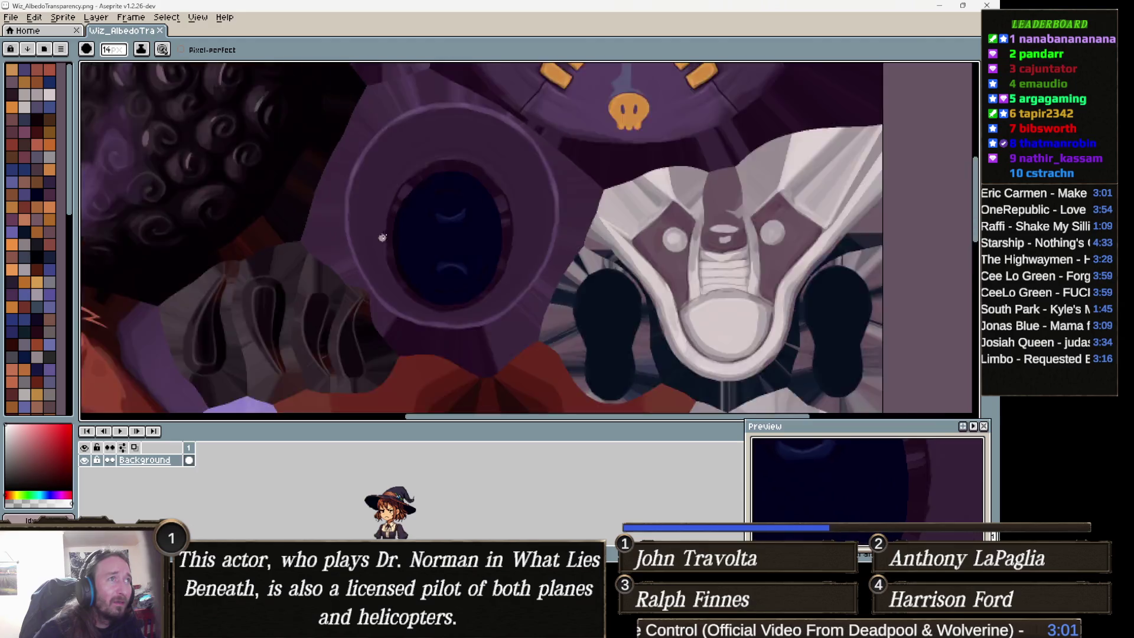
scroll(382, 238, down, 4)
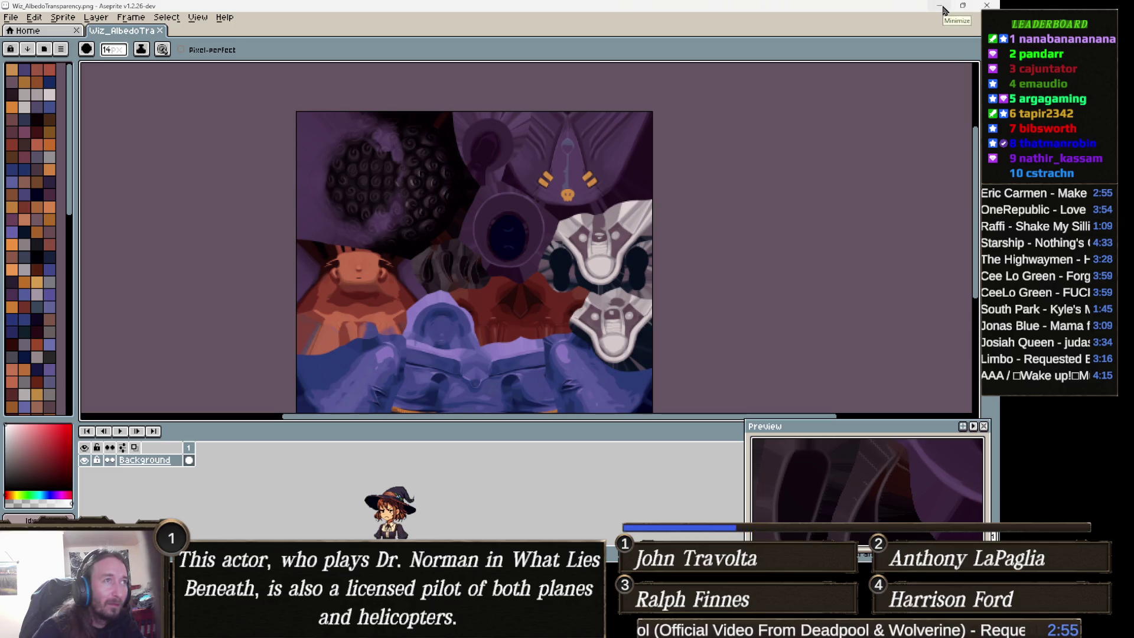
click(940, 6)
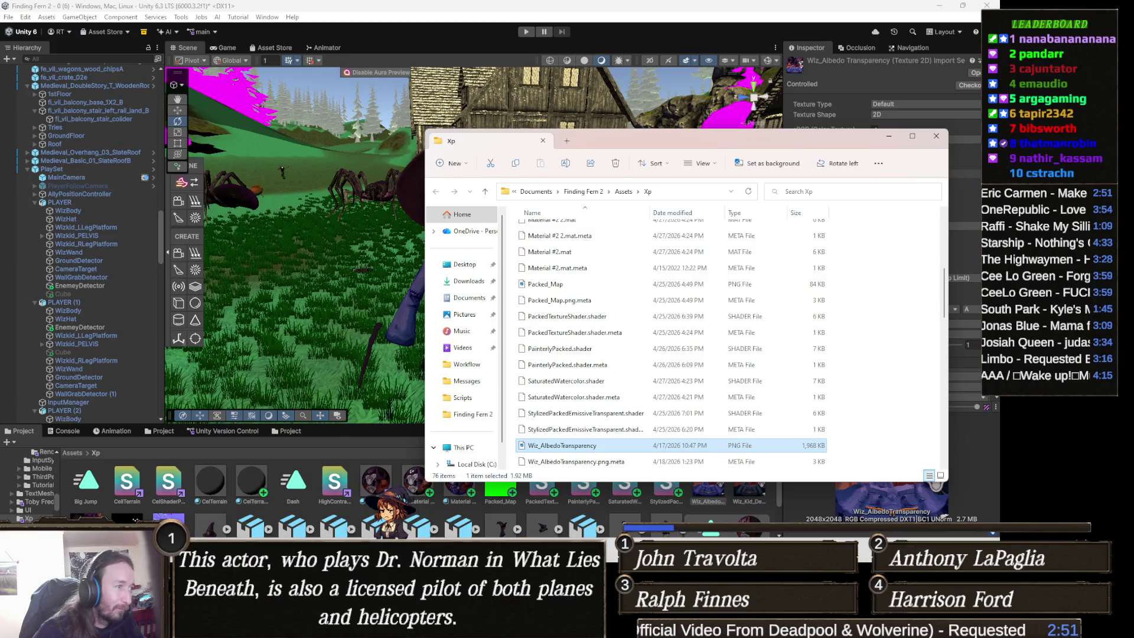
Switch to the TeeVeedle game in Chrome from the taskbar.
mouse_move(325, 629)
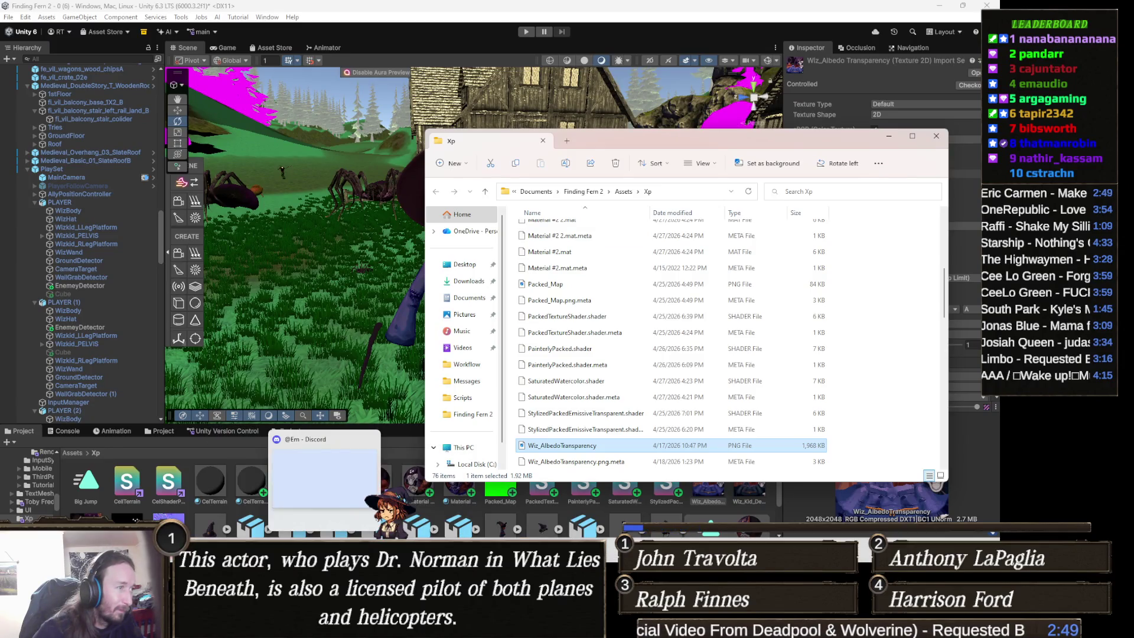
click(312, 499)
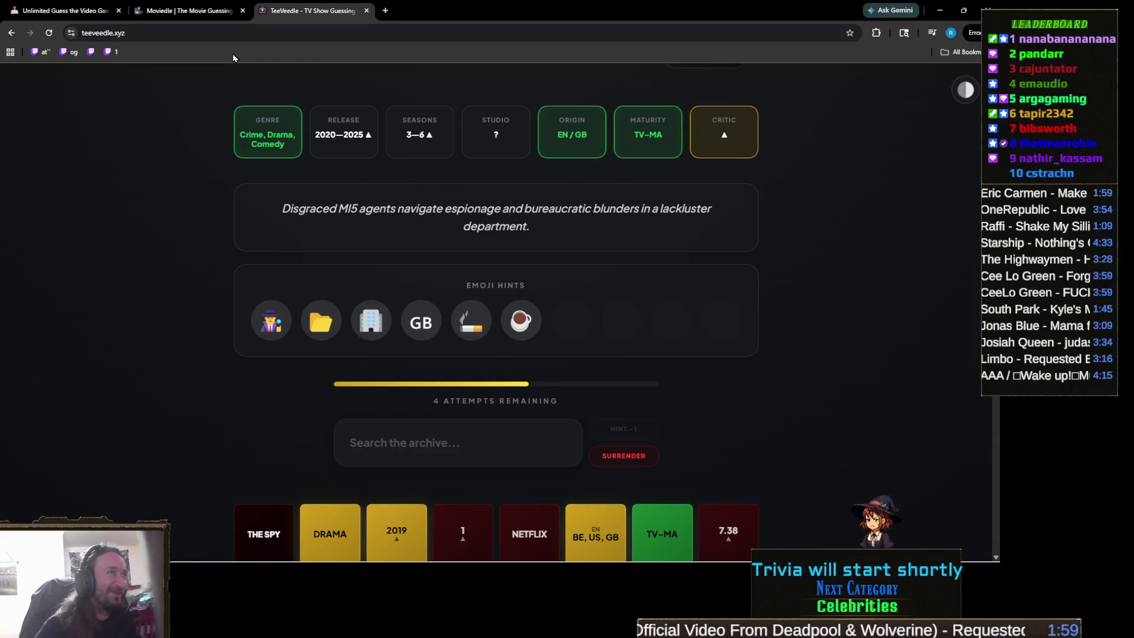
Open the Moviemoji past-games archive, go back to February 2025, and open the Feb 6 puzzle.
click(204, 10)
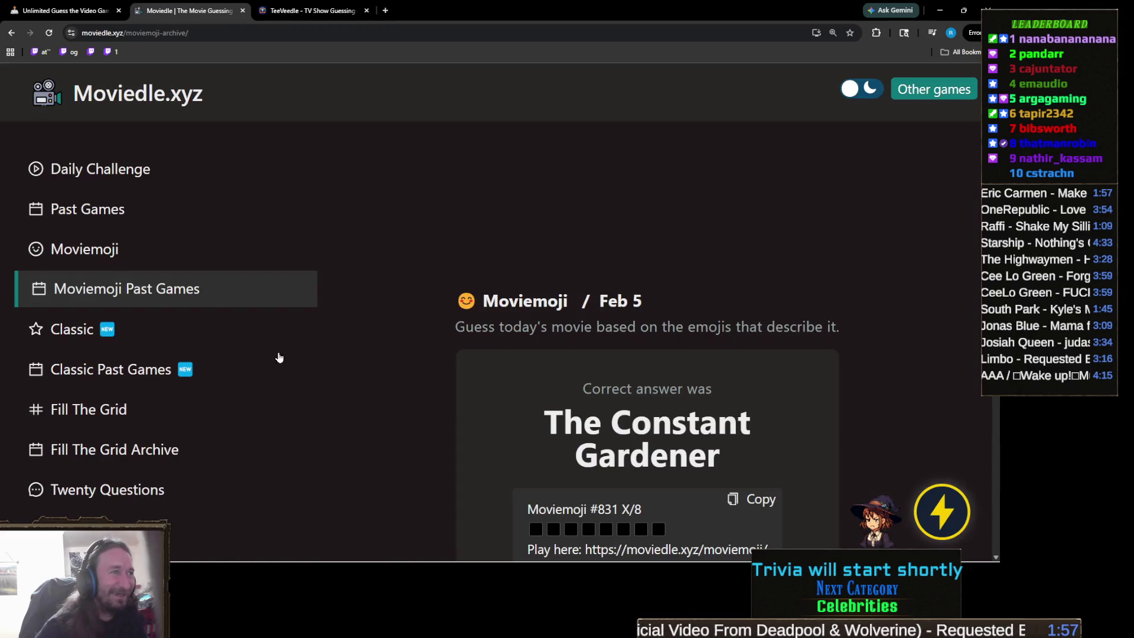
click(220, 285)
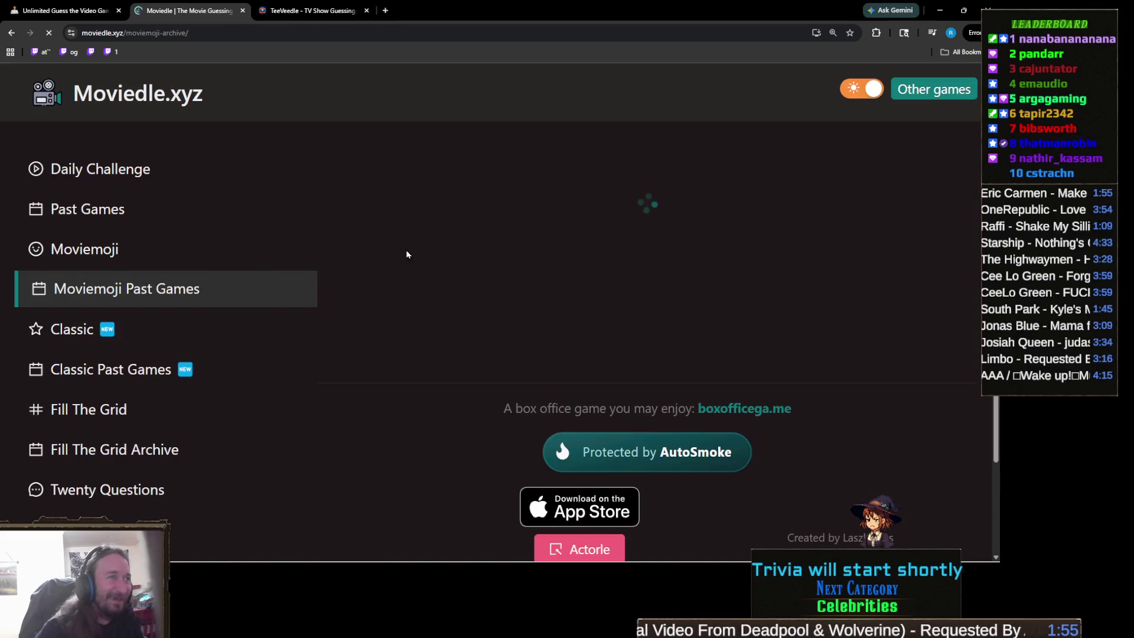
double_click(426, 178)
double_click(426, 179)
double_click(426, 179)
double_click(427, 179)
double_click(426, 179)
double_click(426, 179)
click(426, 179)
click(426, 179)
click(426, 179)
click(870, 179)
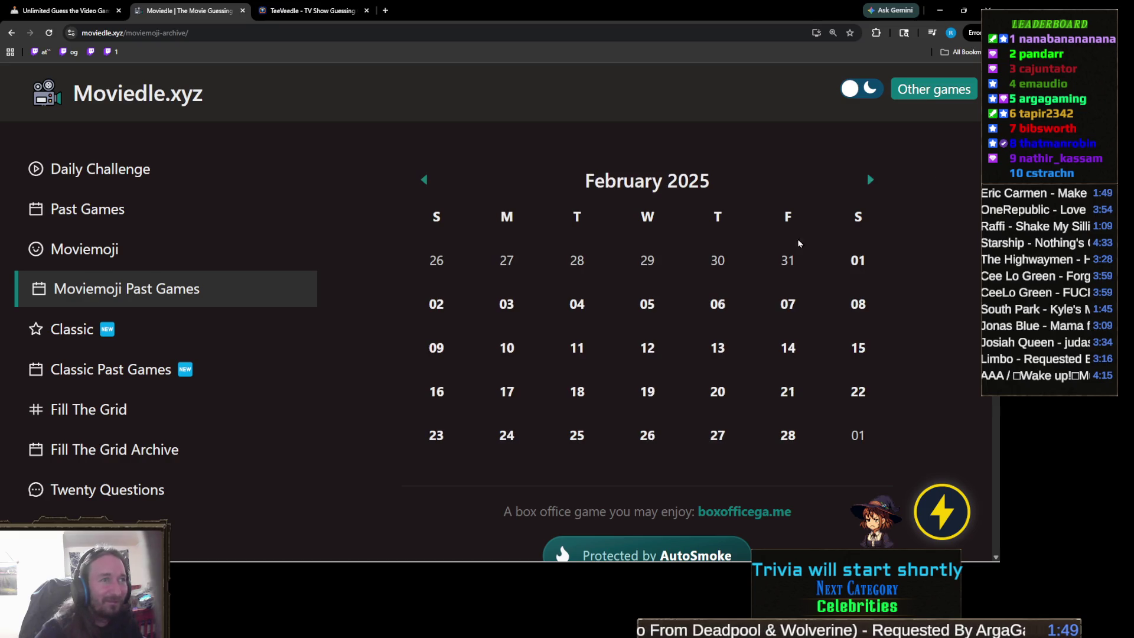
click(718, 306)
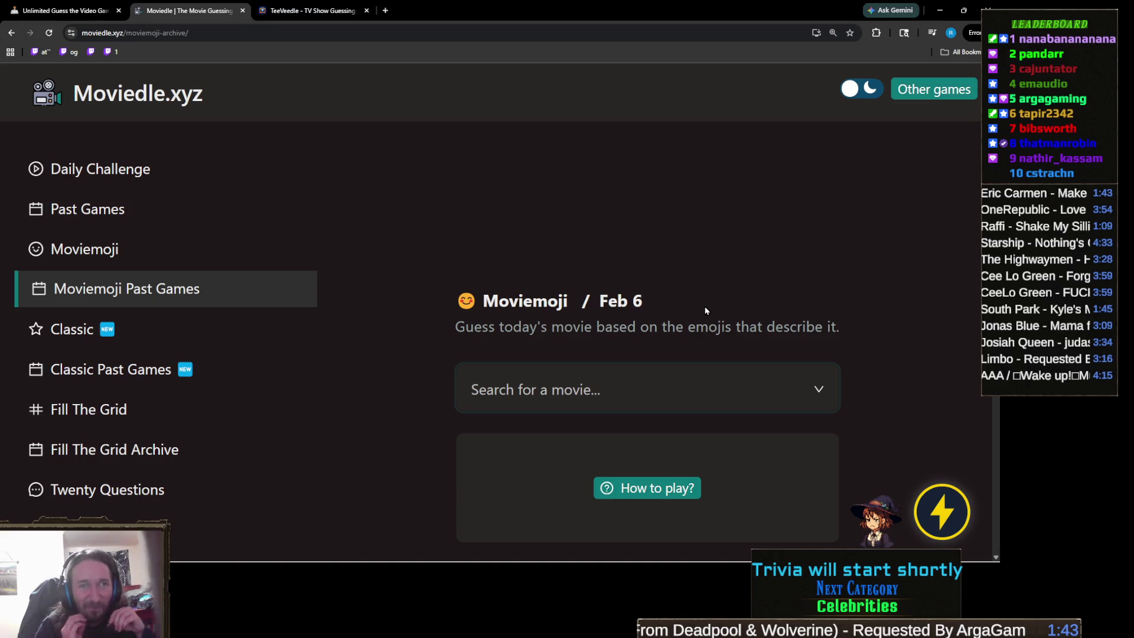
Guess Blank Check (1994), The Wolf of Wall Street (2013), then The Big Short (2015).
scroll(744, 316, down, 3)
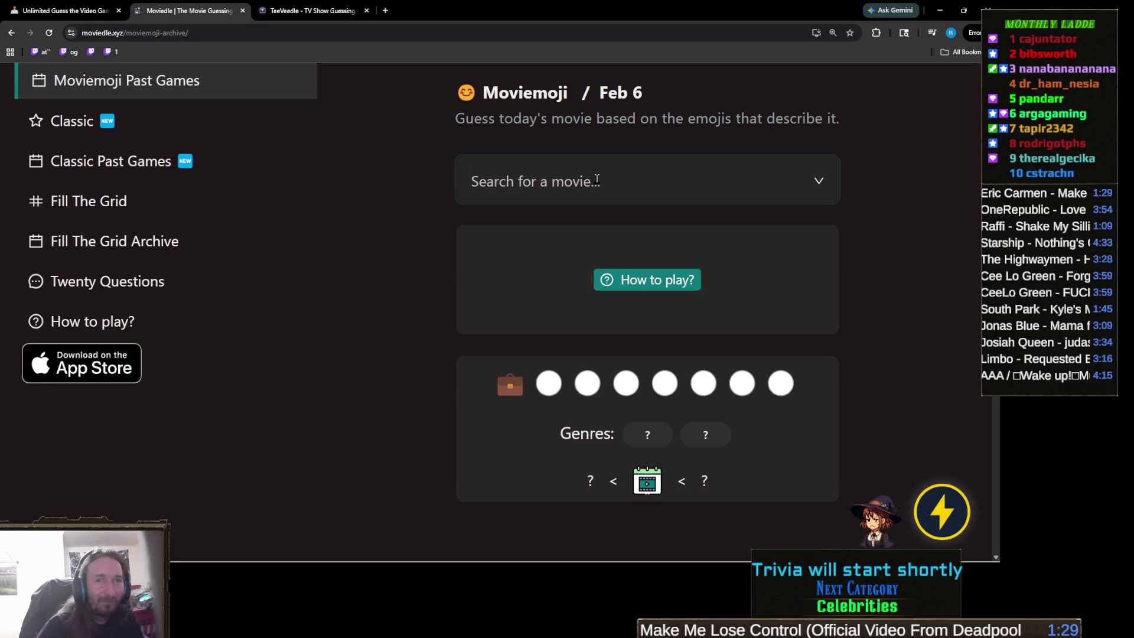
click(596, 179)
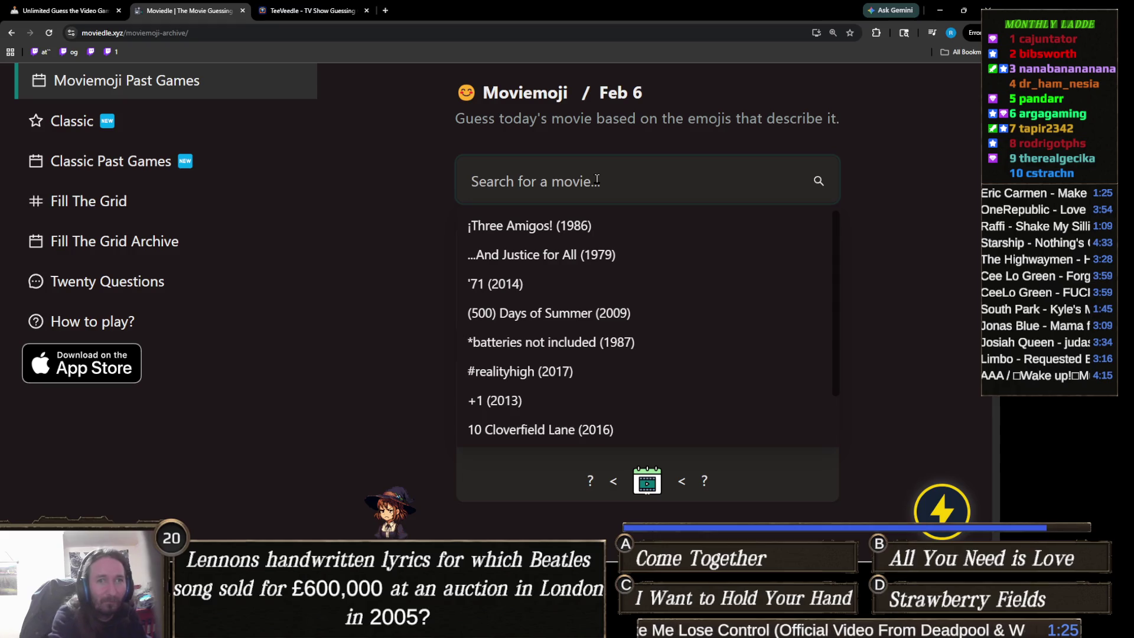
text(blank chec)
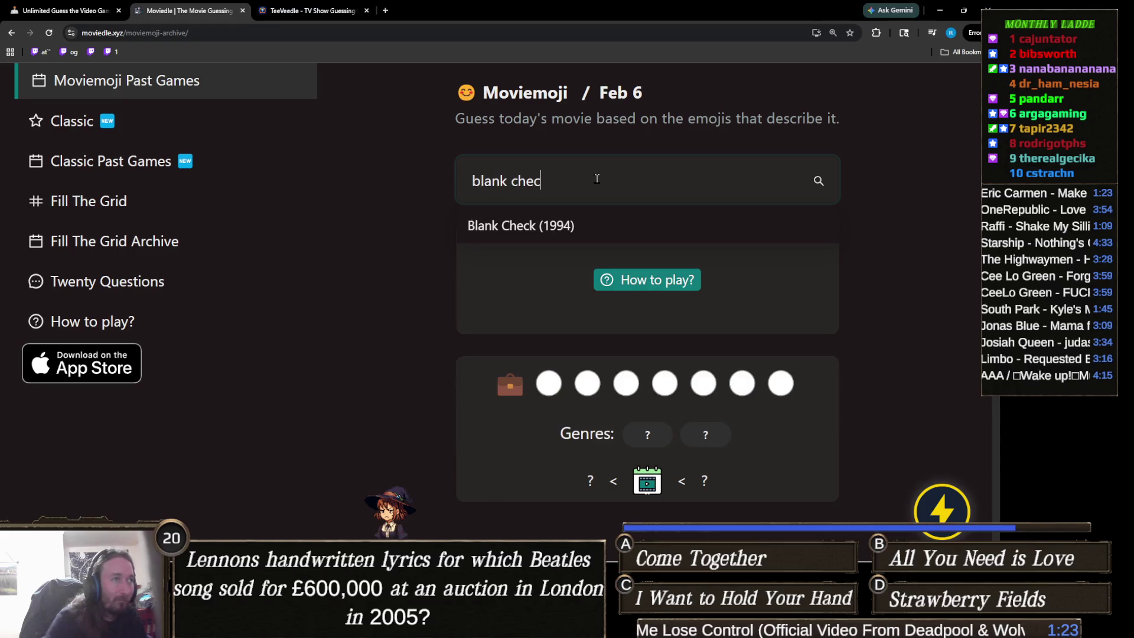
click(588, 233)
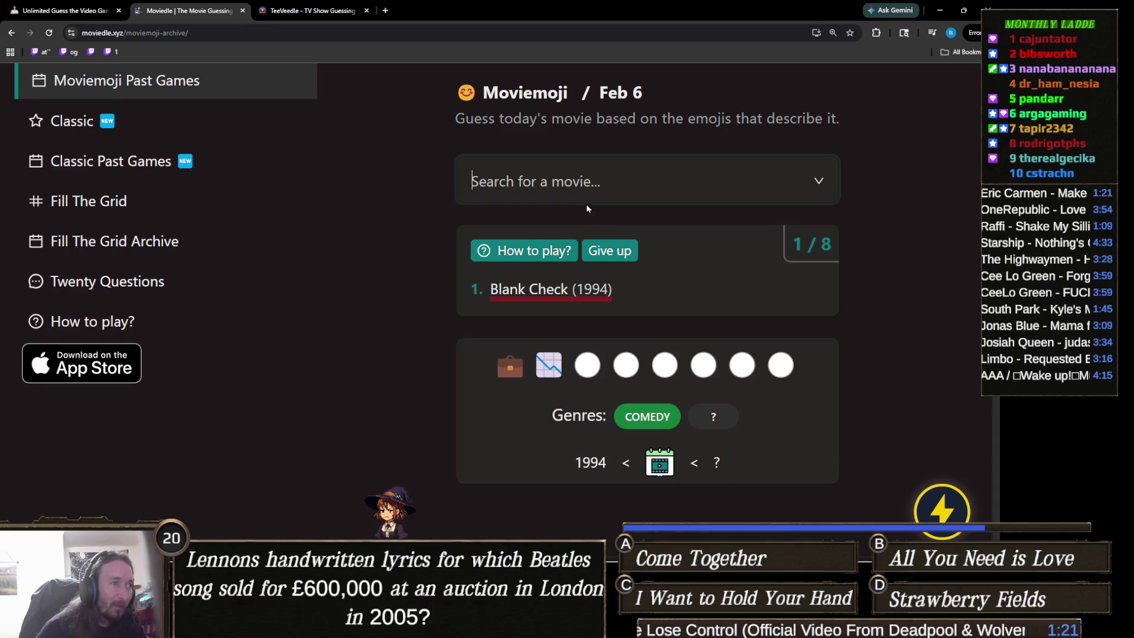
click(585, 180)
text(wolf of wa)
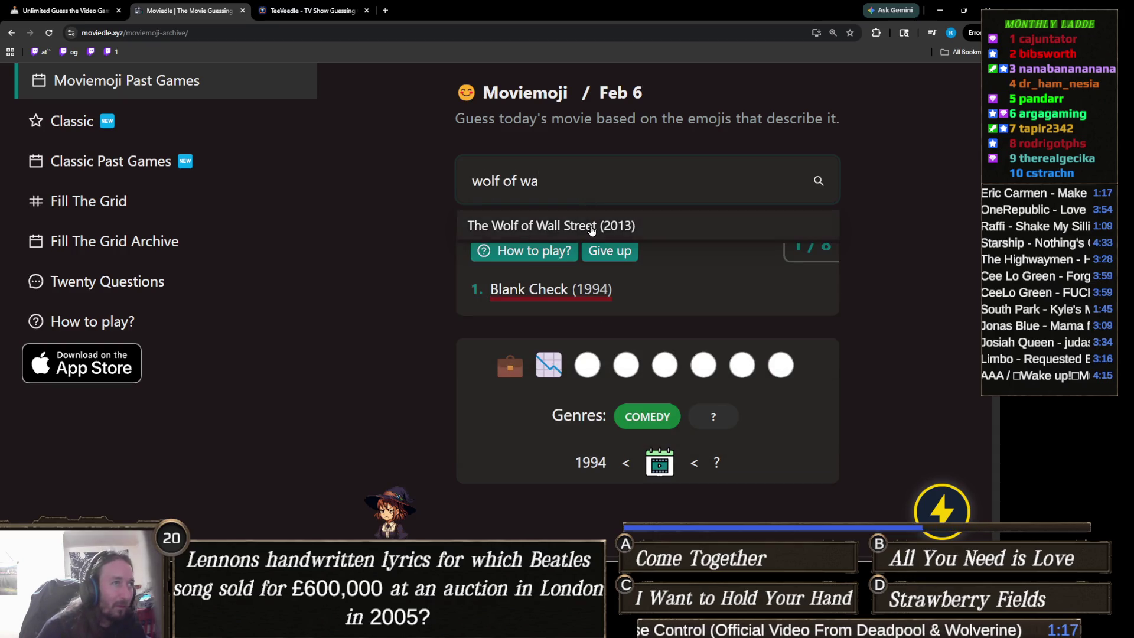
click(591, 230)
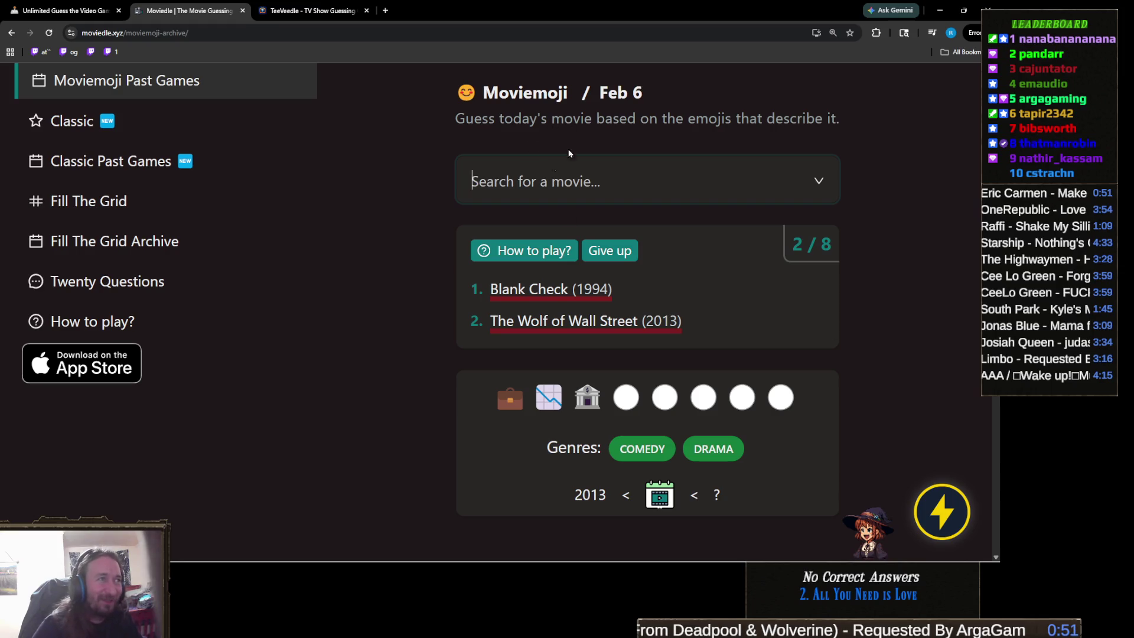
click(611, 202)
text(the b)
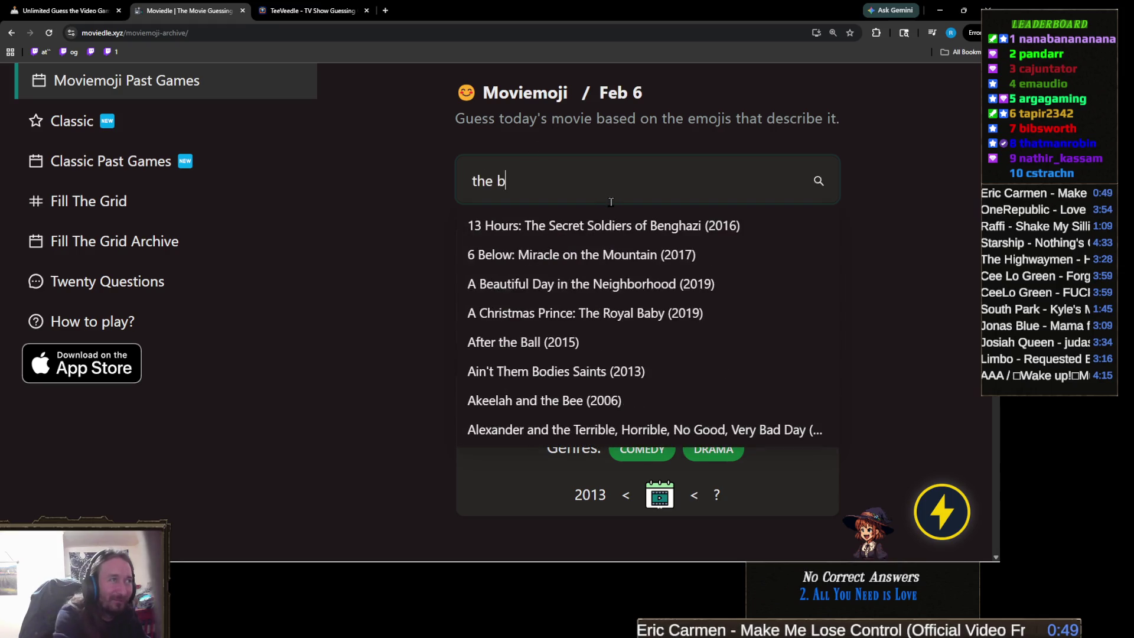
text(ig sh)
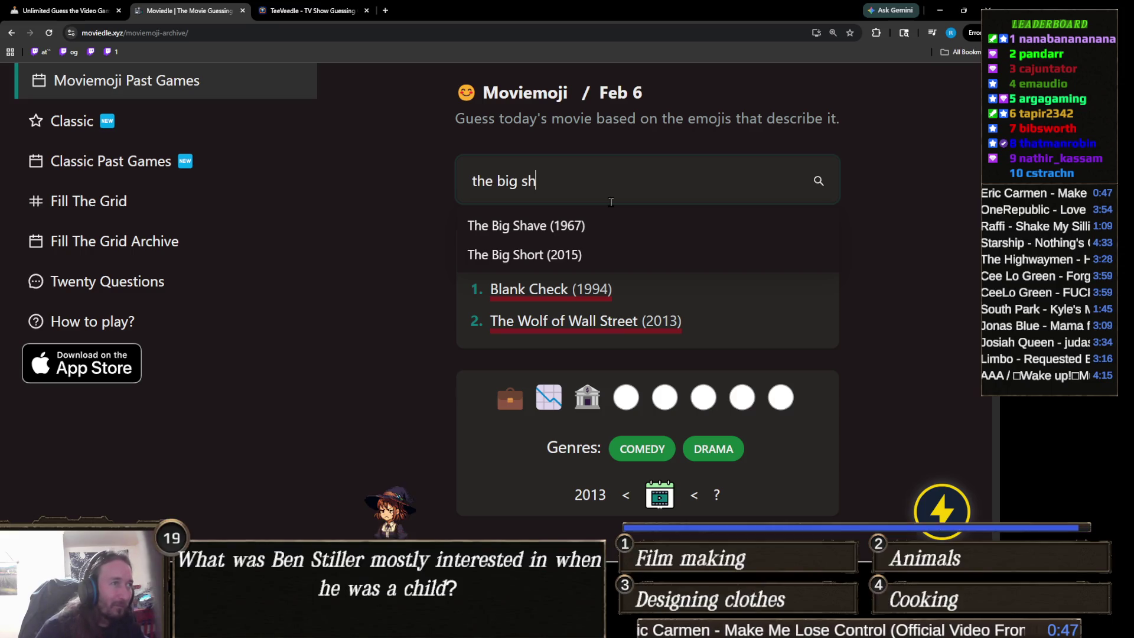
click(573, 256)
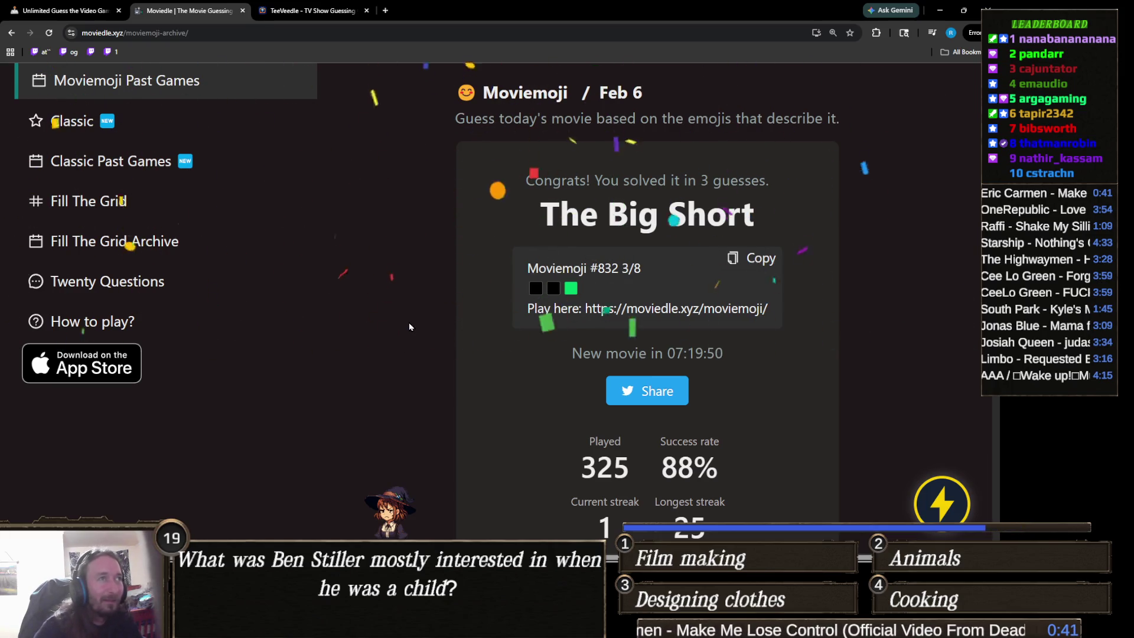
Return to the Moviemoji archive and step the calendar back to February 2025.
scroll(408, 326, up, 2)
scroll(409, 326, up, 1)
click(243, 231)
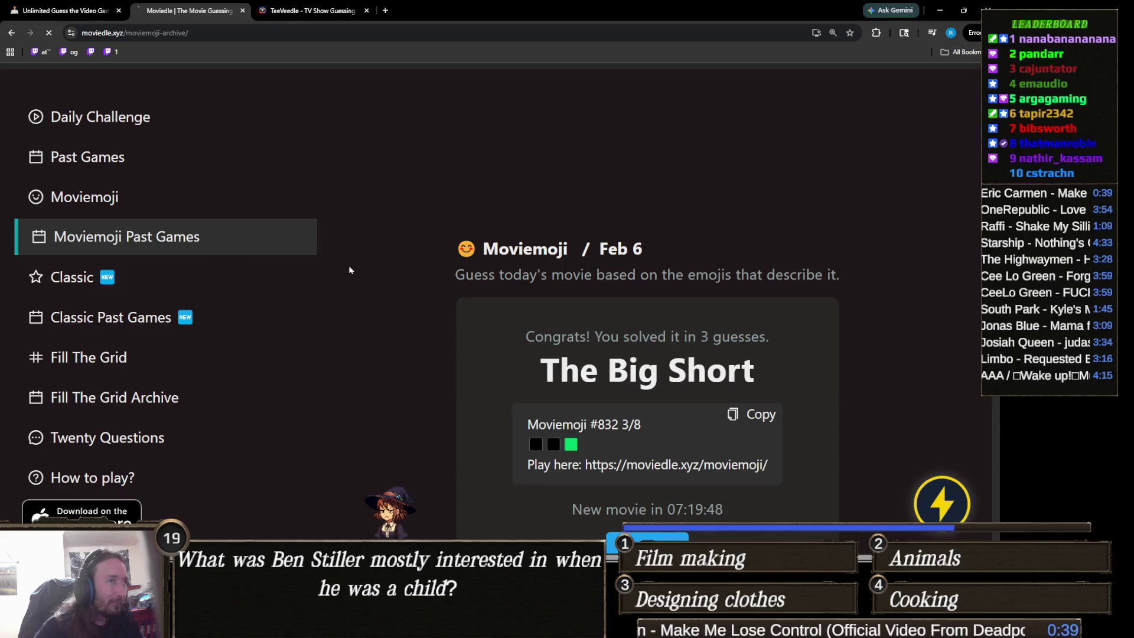
click(425, 180)
click(425, 181)
click(425, 180)
click(425, 180)
click(425, 180)
click(425, 180)
click(425, 180)
click(425, 180)
click(425, 180)
click(426, 180)
click(426, 180)
click(426, 180)
click(425, 180)
click(426, 181)
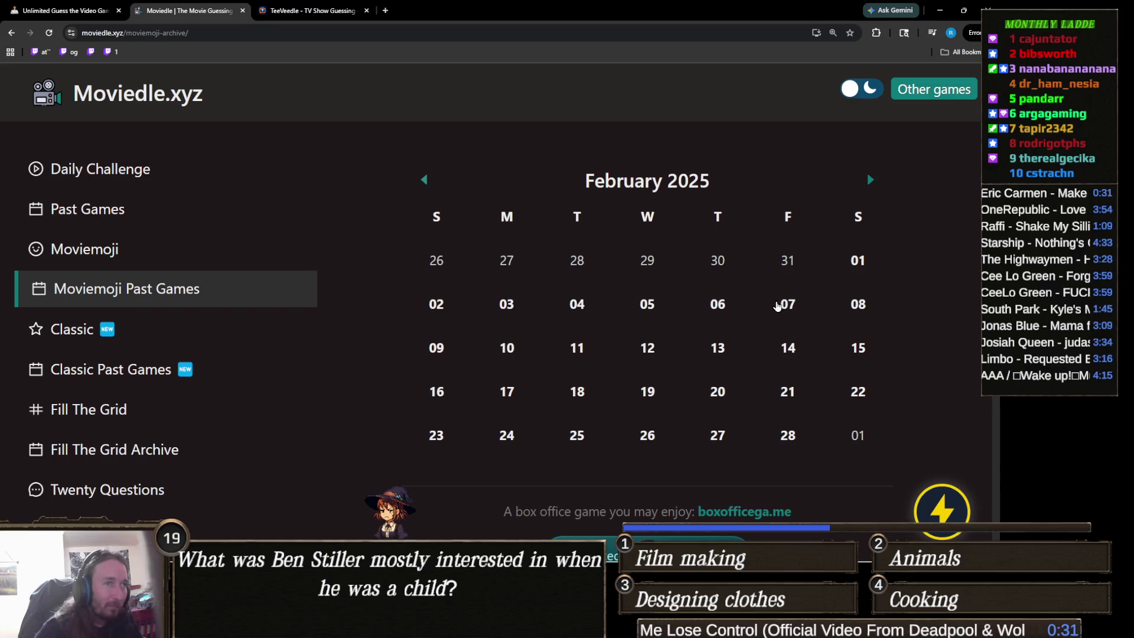
Open the Feb 7 Moviemoji puzzle and guess La La Land (2016).
click(786, 305)
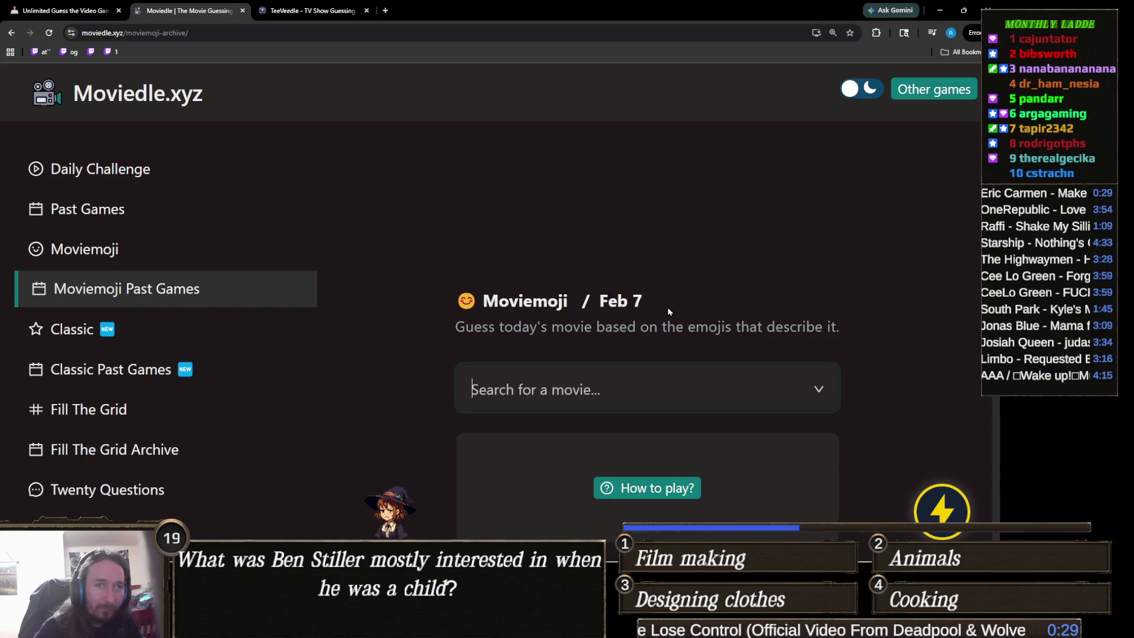
scroll(753, 294, down, 2)
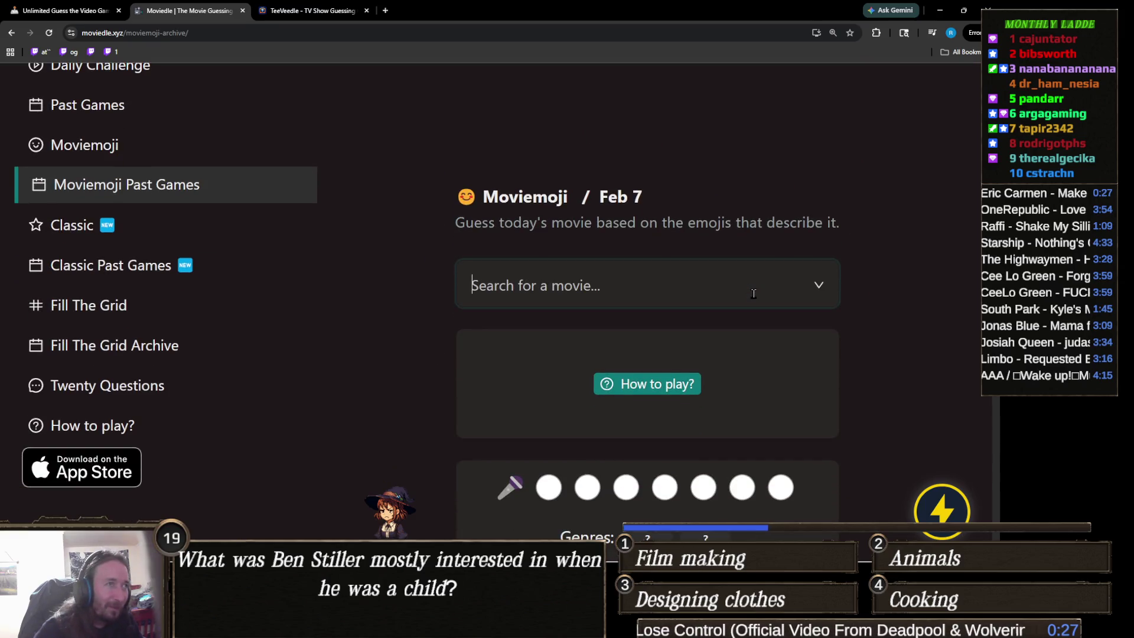
scroll(753, 293, down, 3)
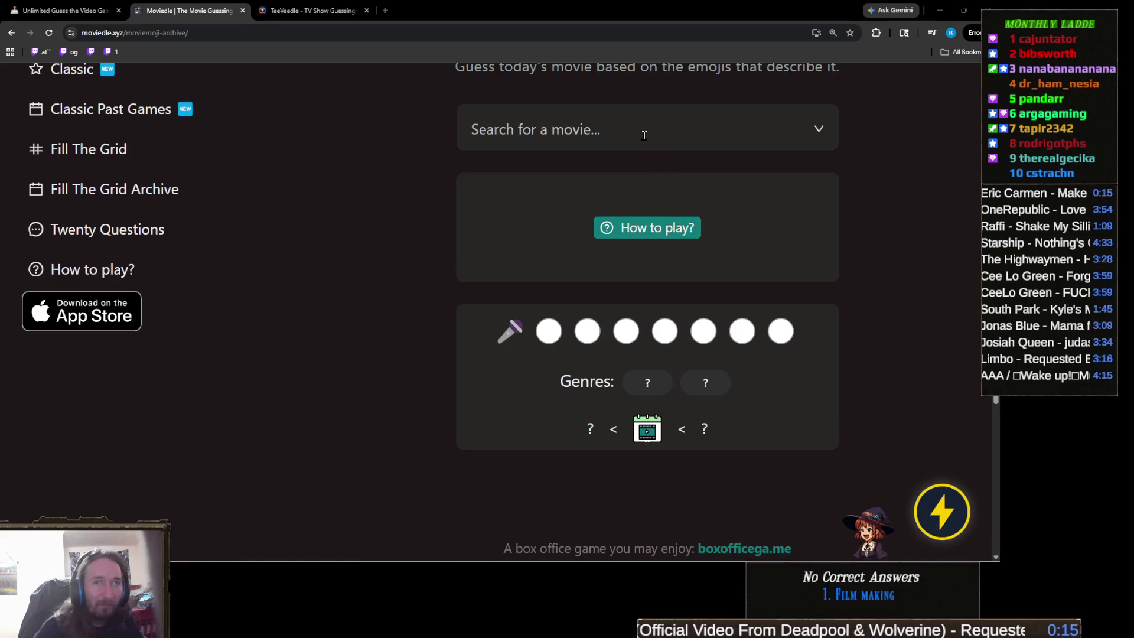
click(644, 135)
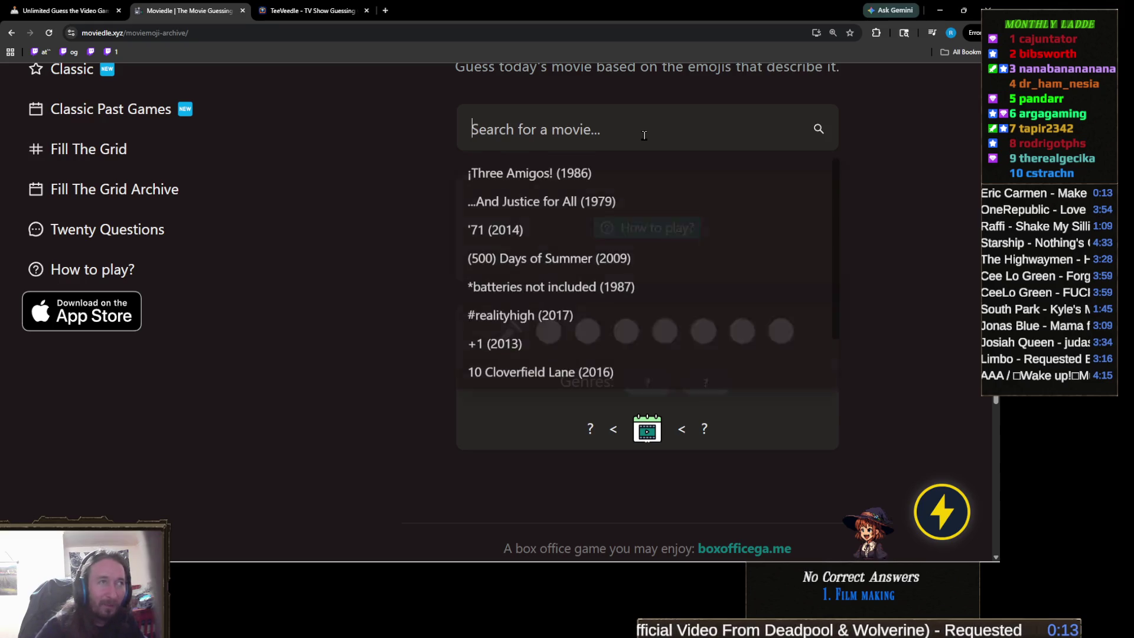
text(la la)
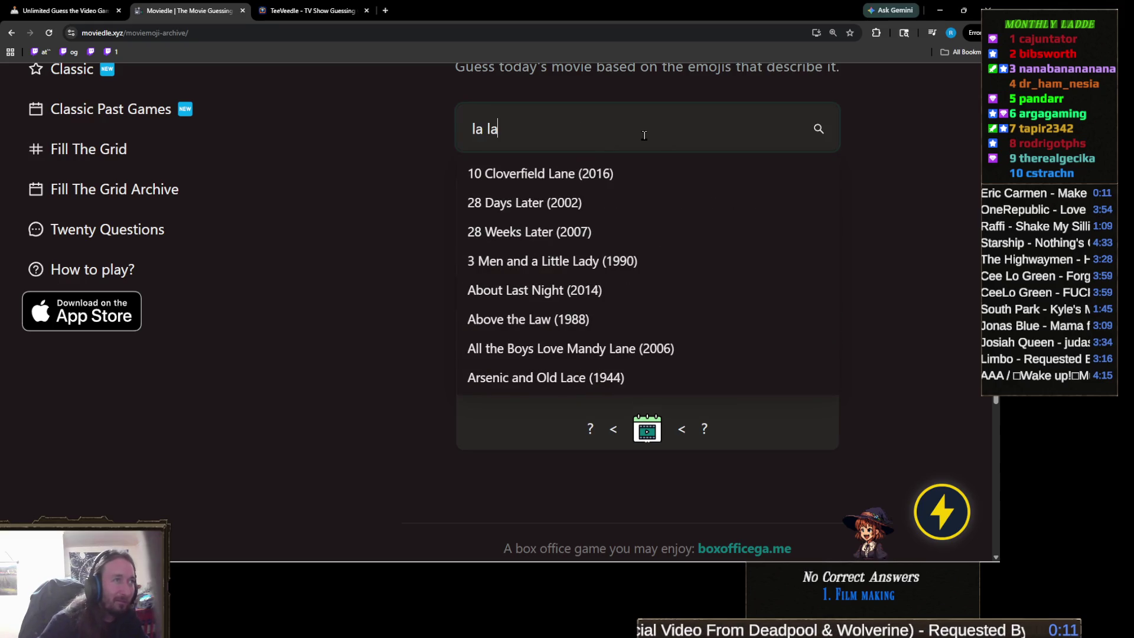
text( land)
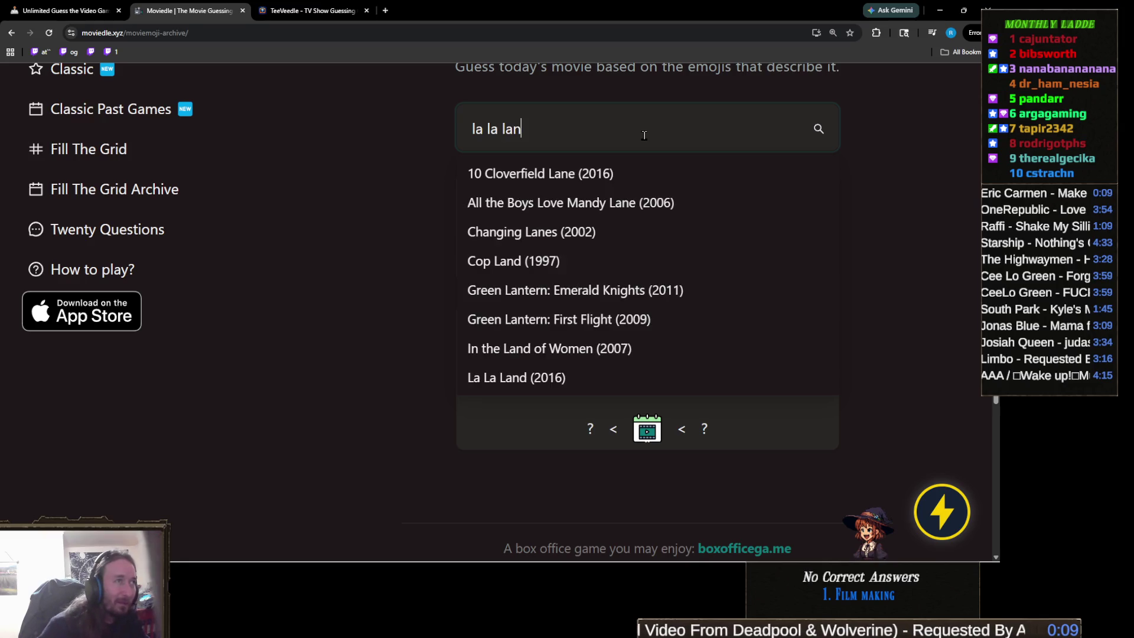
click(520, 173)
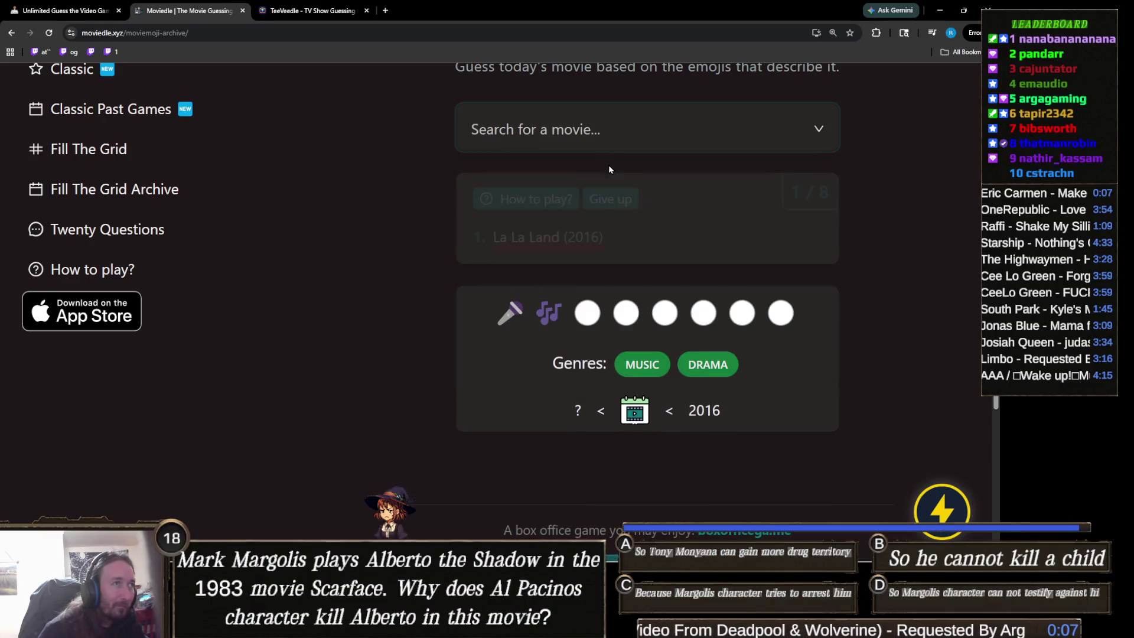
Reopen the movie search briefly, then drag the YouTube song tab into its own window.
click(613, 137)
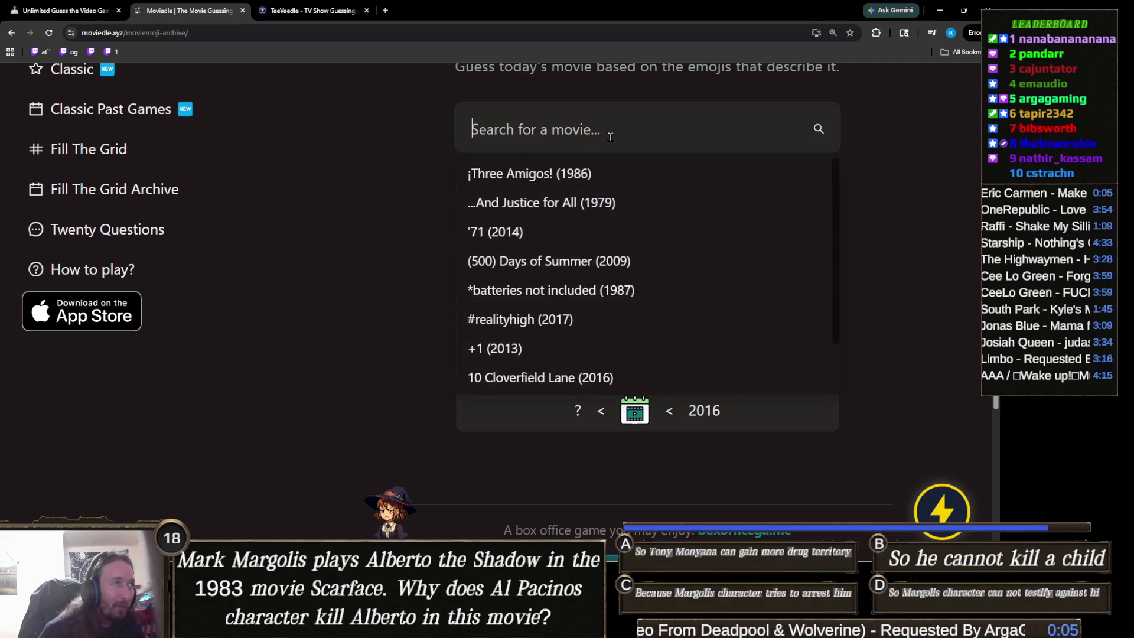
click(424, 177)
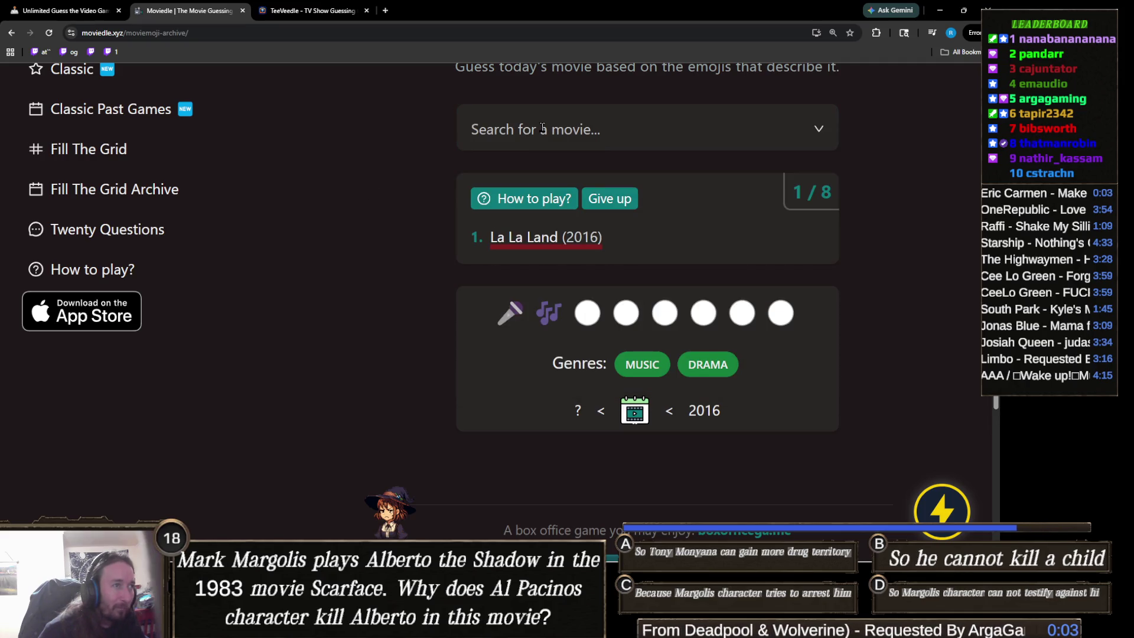
click(542, 127)
text(p)
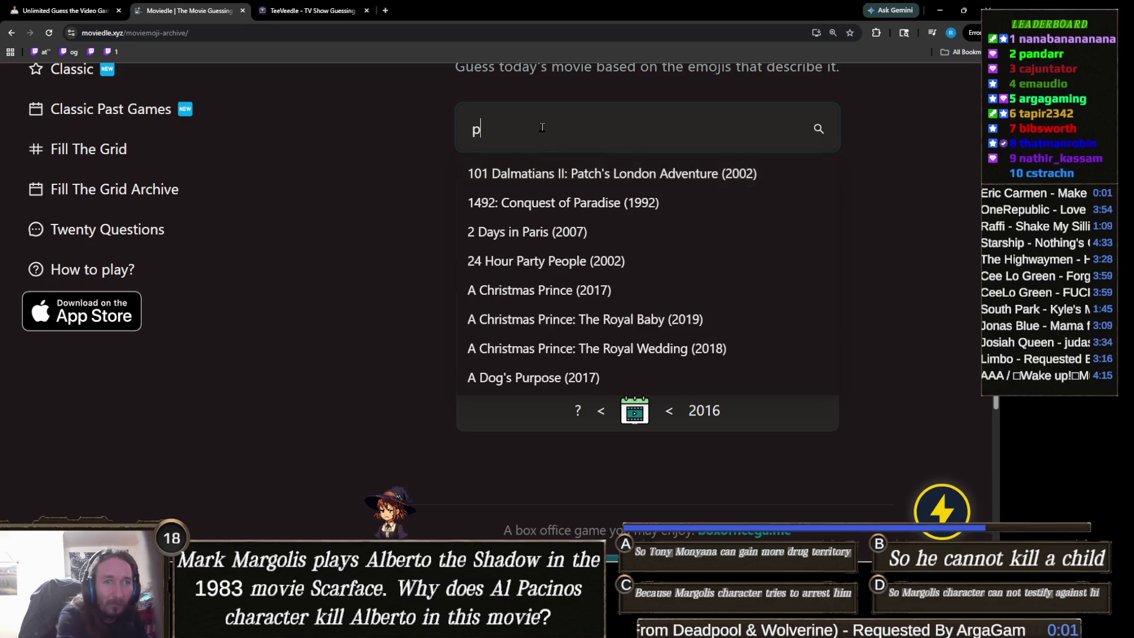
key(BackSpace)
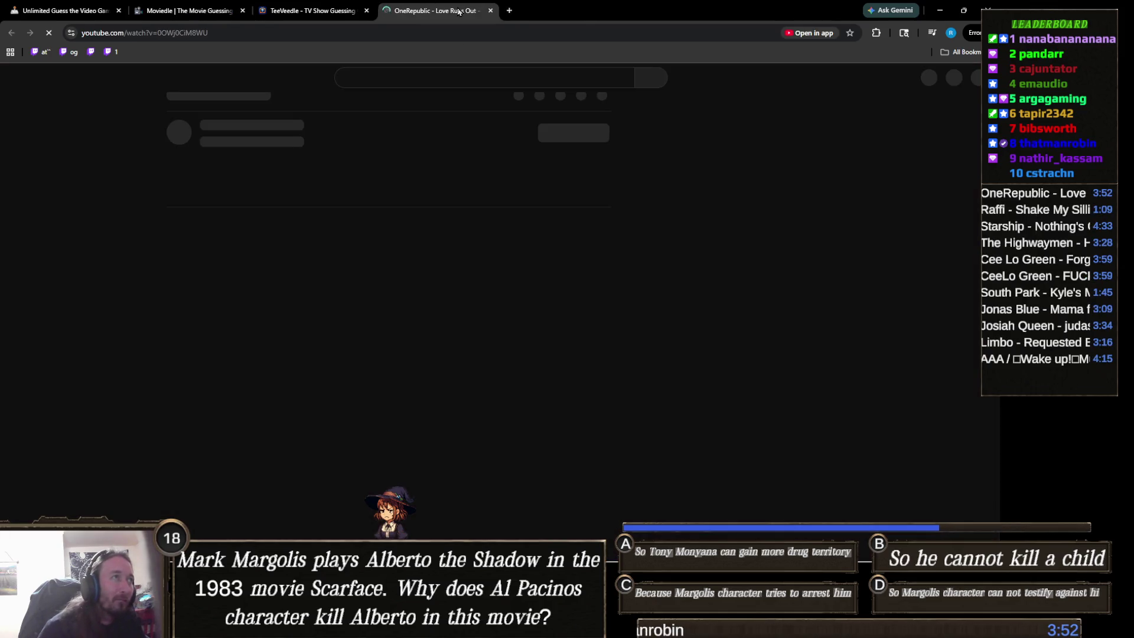
drag(434, 11, 974, 7)
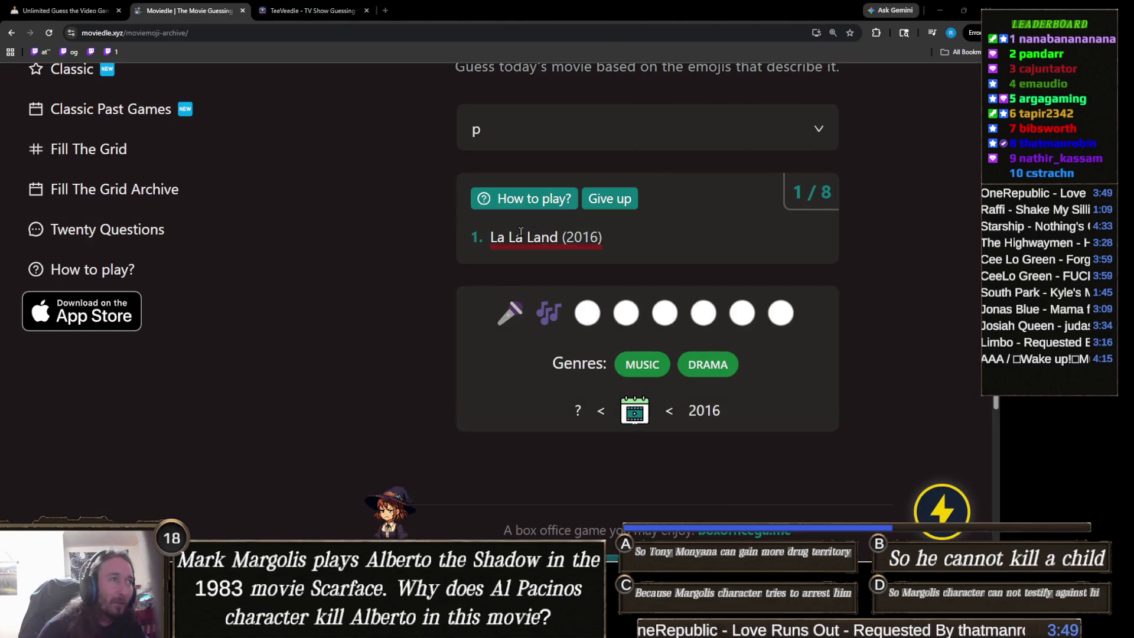
Search 'itch' and submit Pitch Perfect (2012) as a Moviedle guess.
click(546, 136)
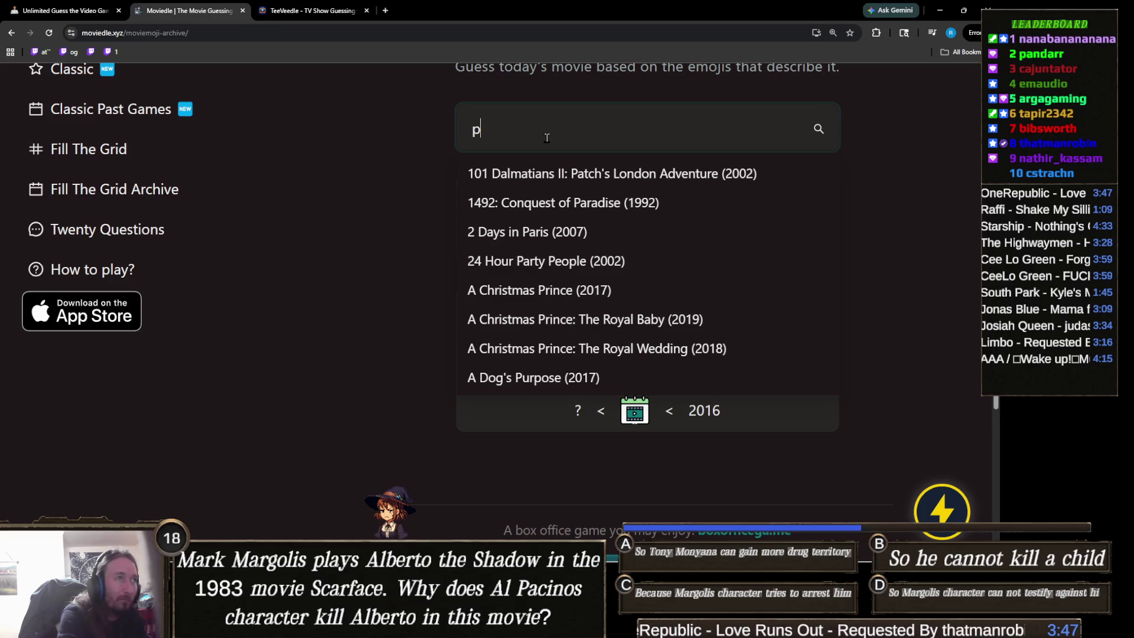
text(itch)
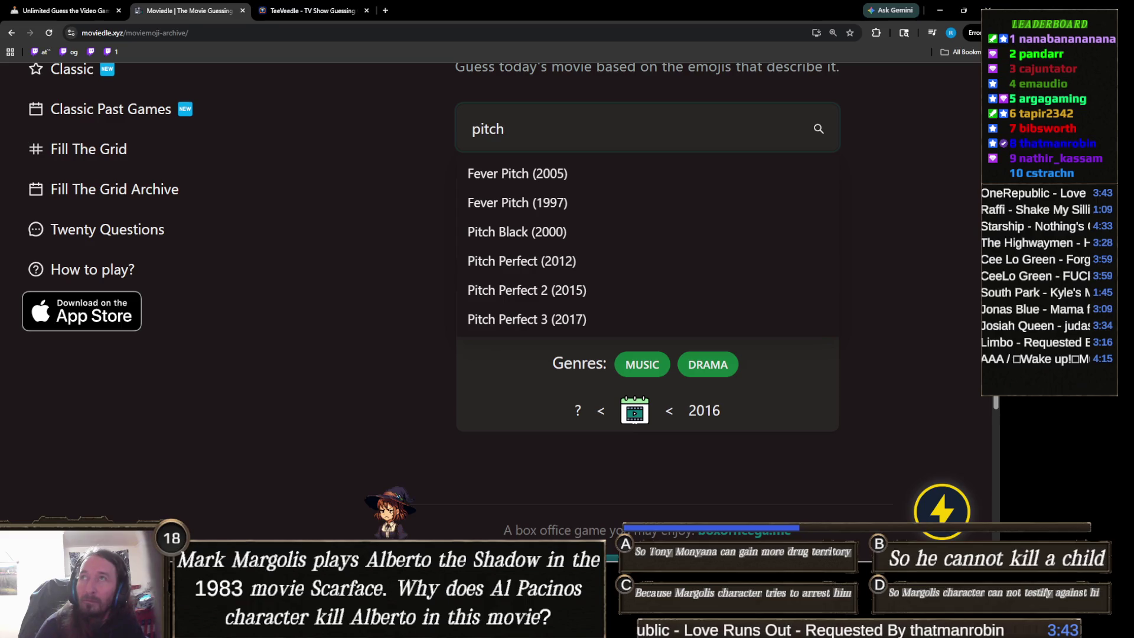
key(alt+Tab)
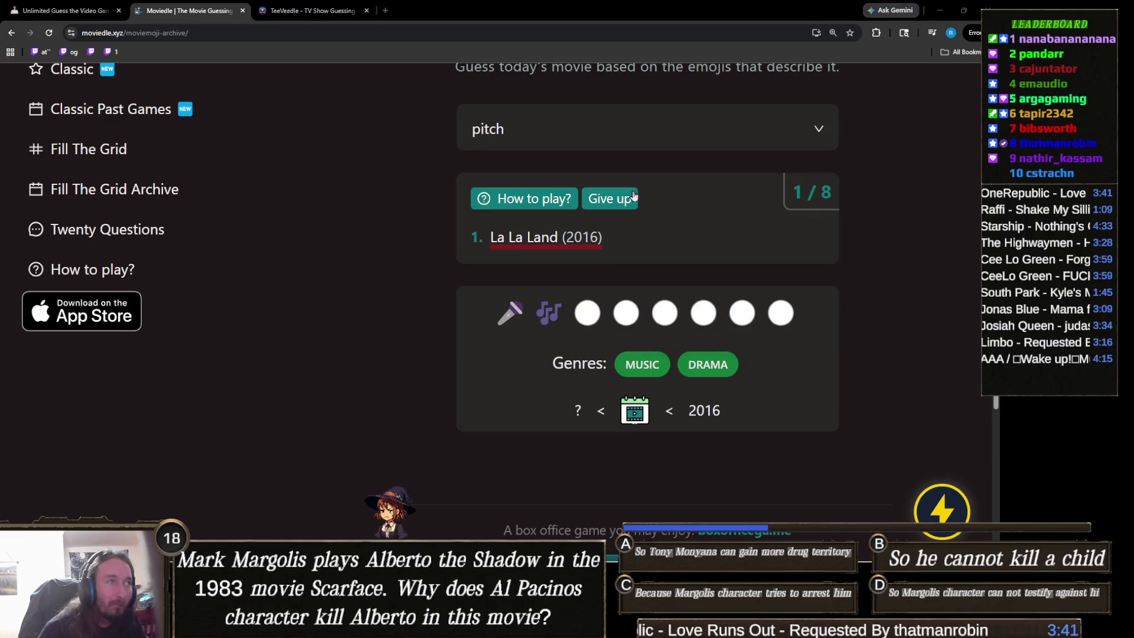
click(521, 135)
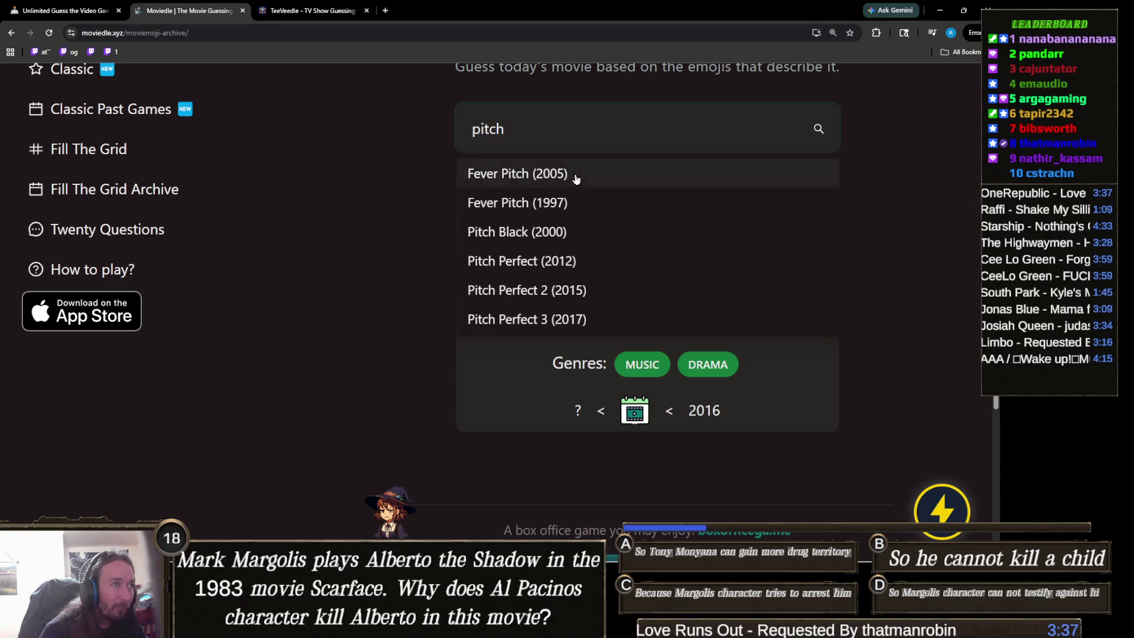
click(567, 261)
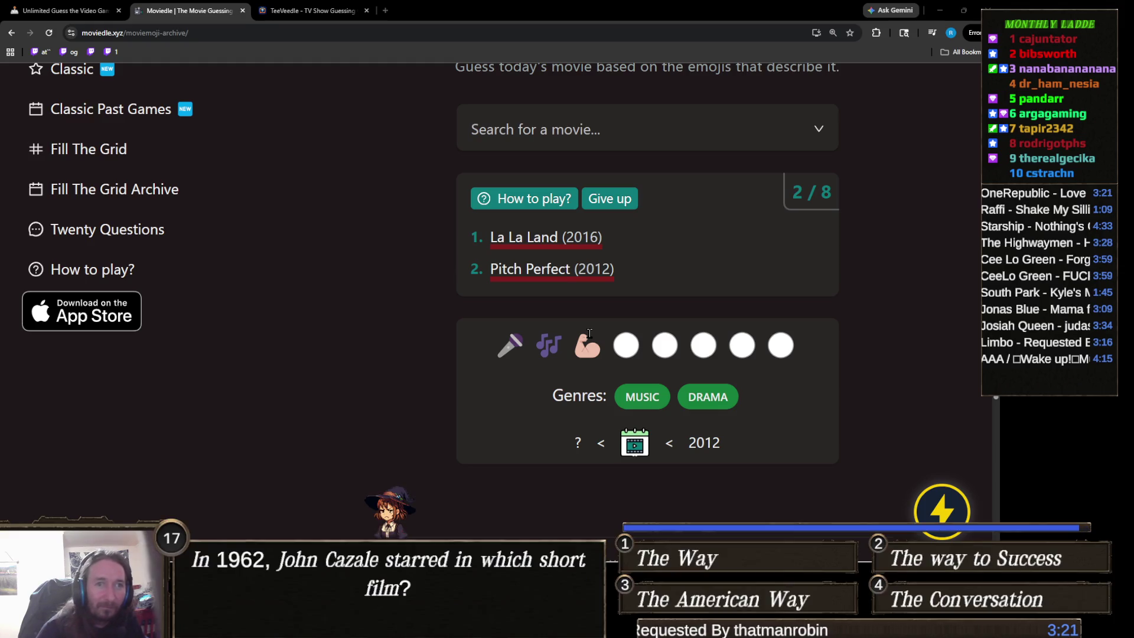
Search 'high school m' and submit High School Musical (2006) as the next guess.
click(615, 135)
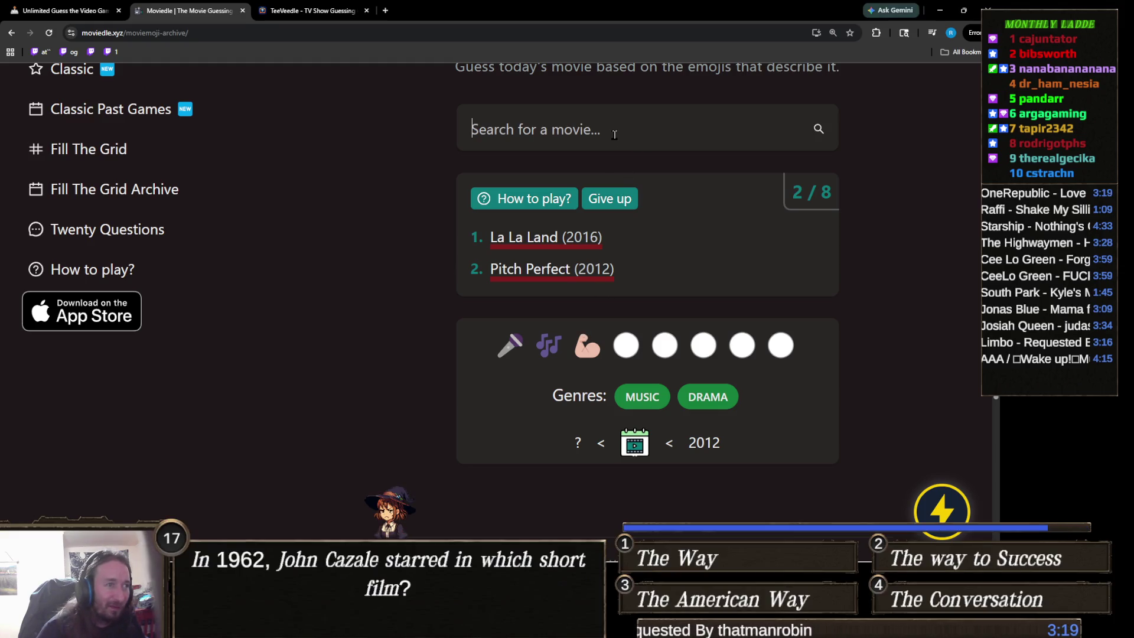
text(highsc)
key(BackSpace)
key(BackSpace)
text(school m)
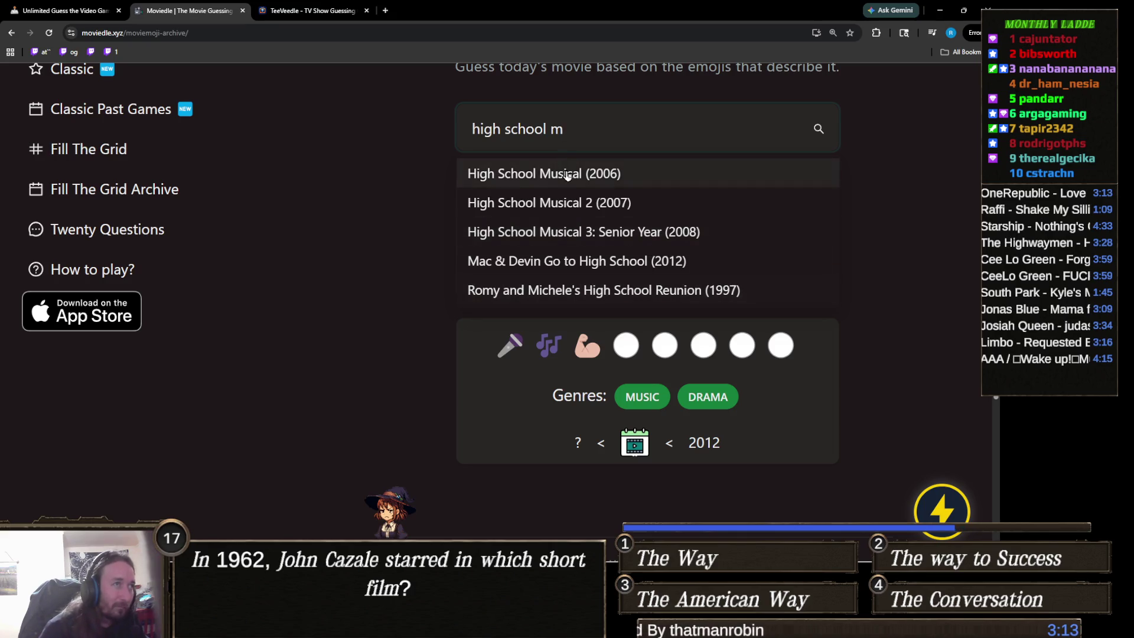
click(567, 175)
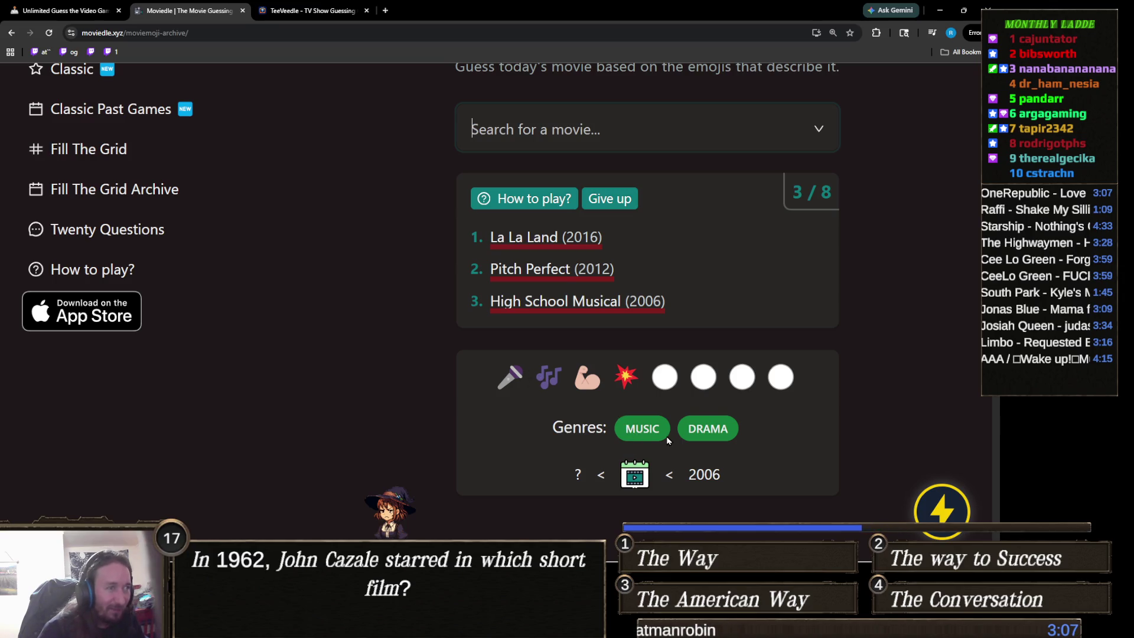
Search 'almost fam' and submit Almost Famous (2000) as guess 4.
click(612, 141)
text(almost)
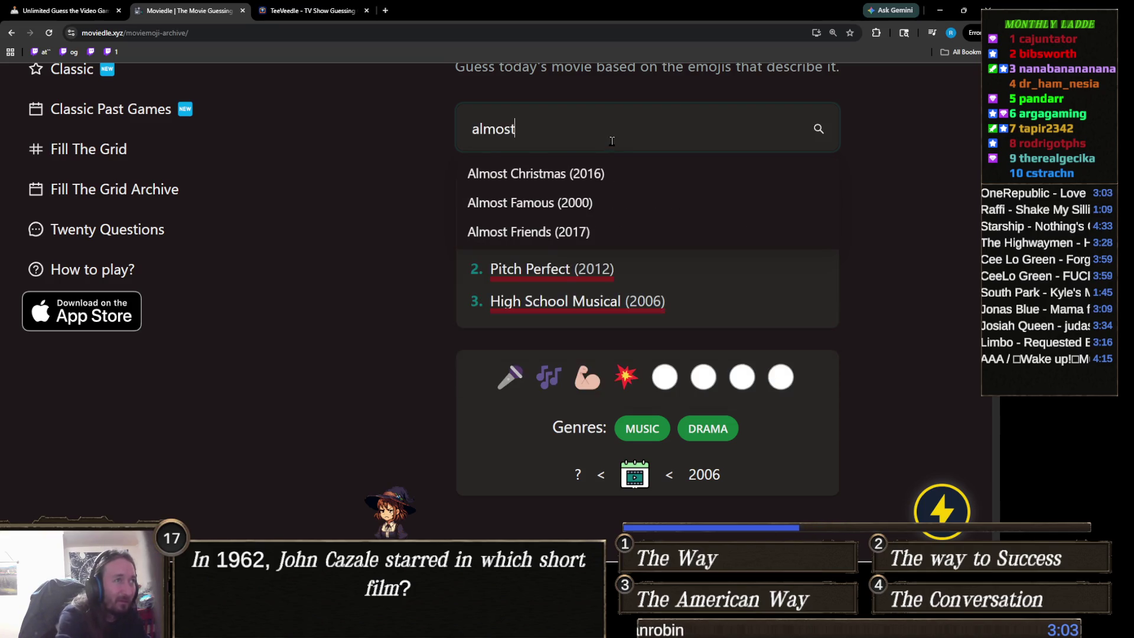
text( fam)
click(627, 176)
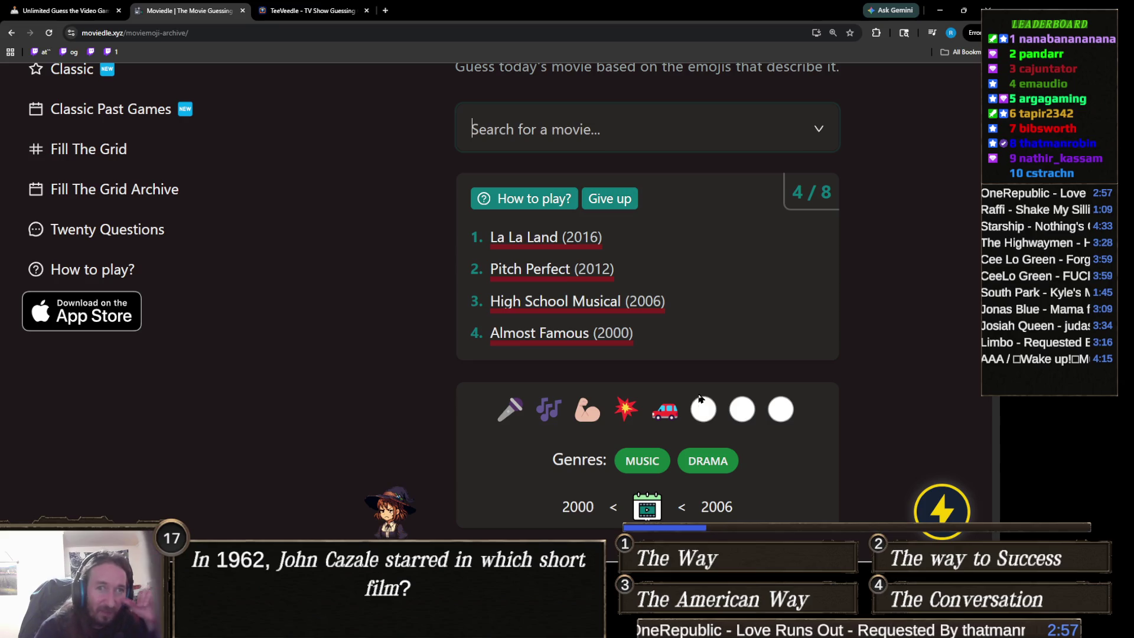
double_click(509, 410)
After trying 'shake it u' and 'not a gie', submit ¡Three Amigos! (1986) as guess 5.
click(529, 411)
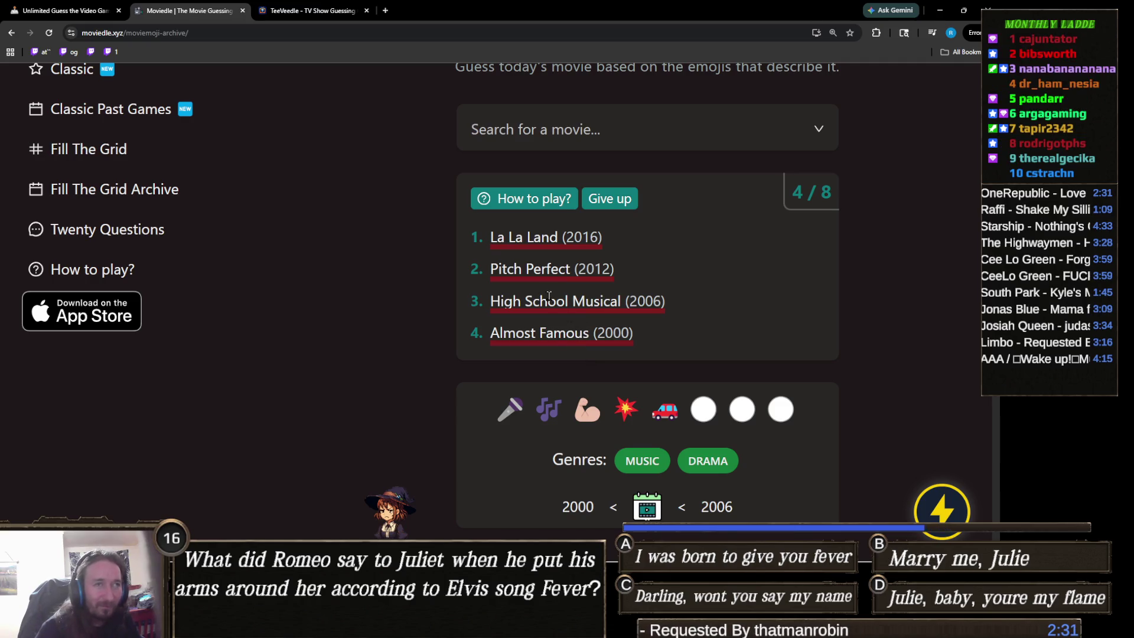
click(602, 135)
text(shake it u)
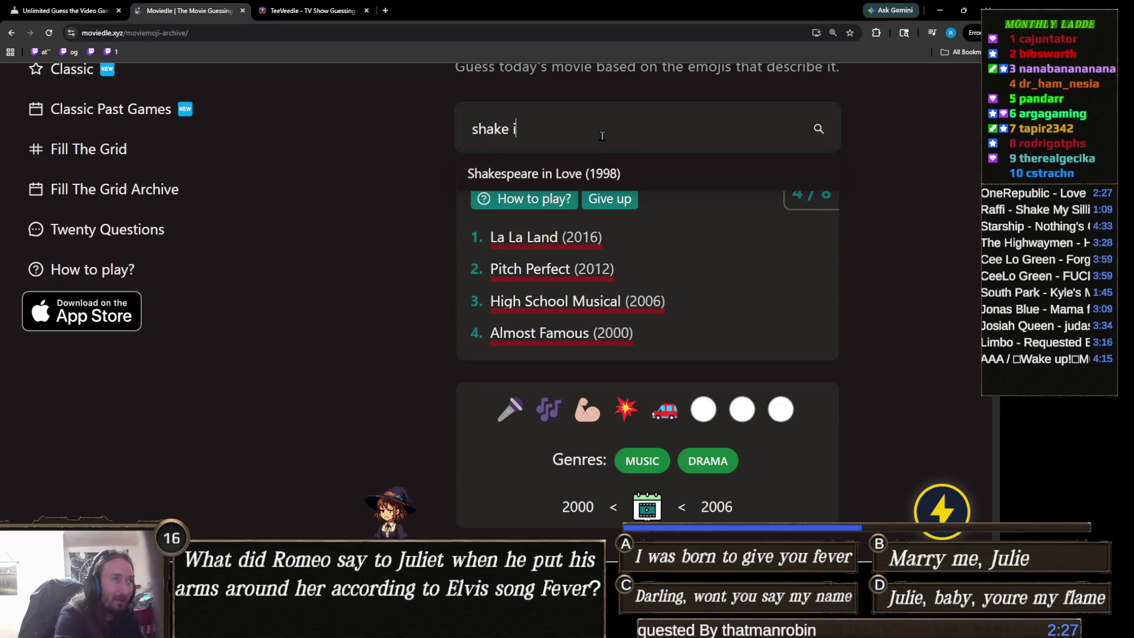
key(BackSpace)
key(BackSpace)
key(BackSpace)
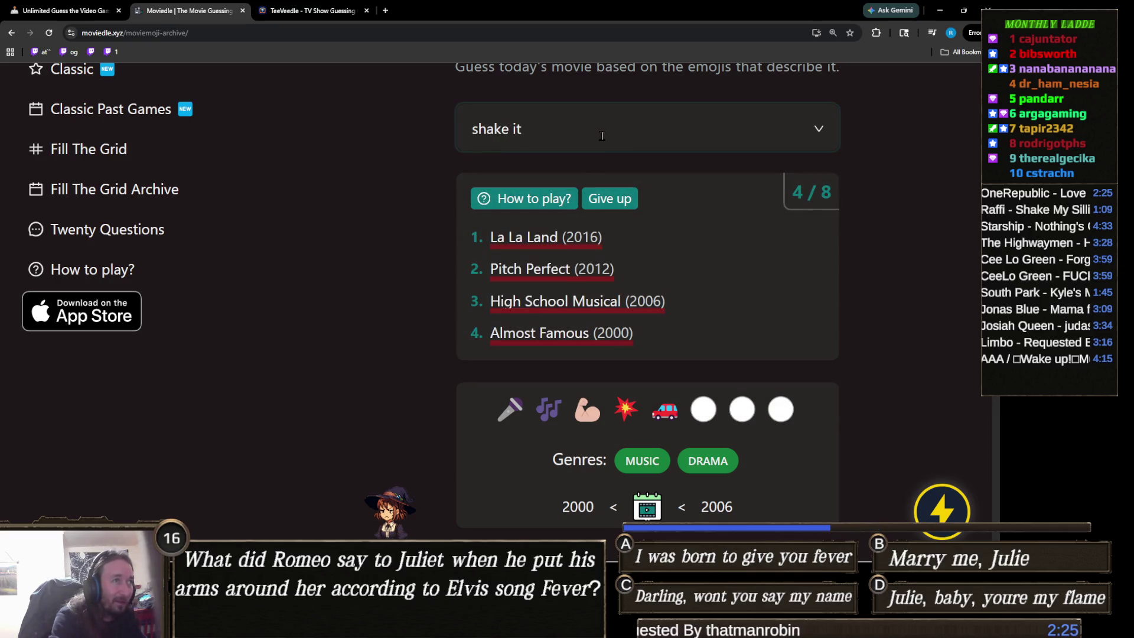
key(BackSpace)
key(BackSpace)
key(BackSpace)
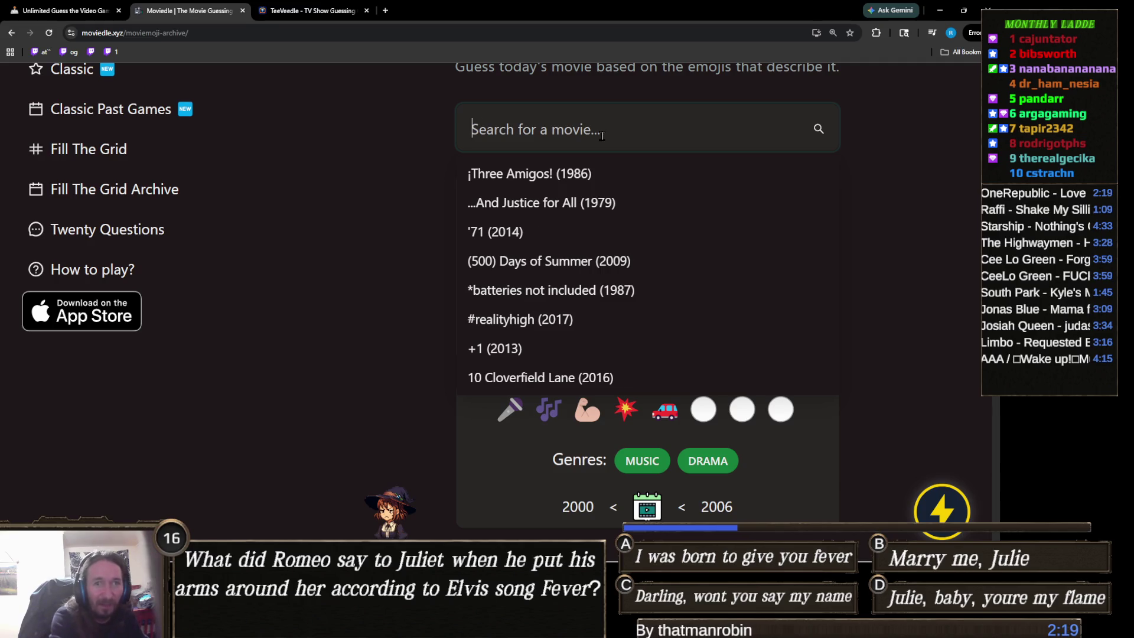
text(not a gie)
key(ctrl+a)
key(BackSpace)
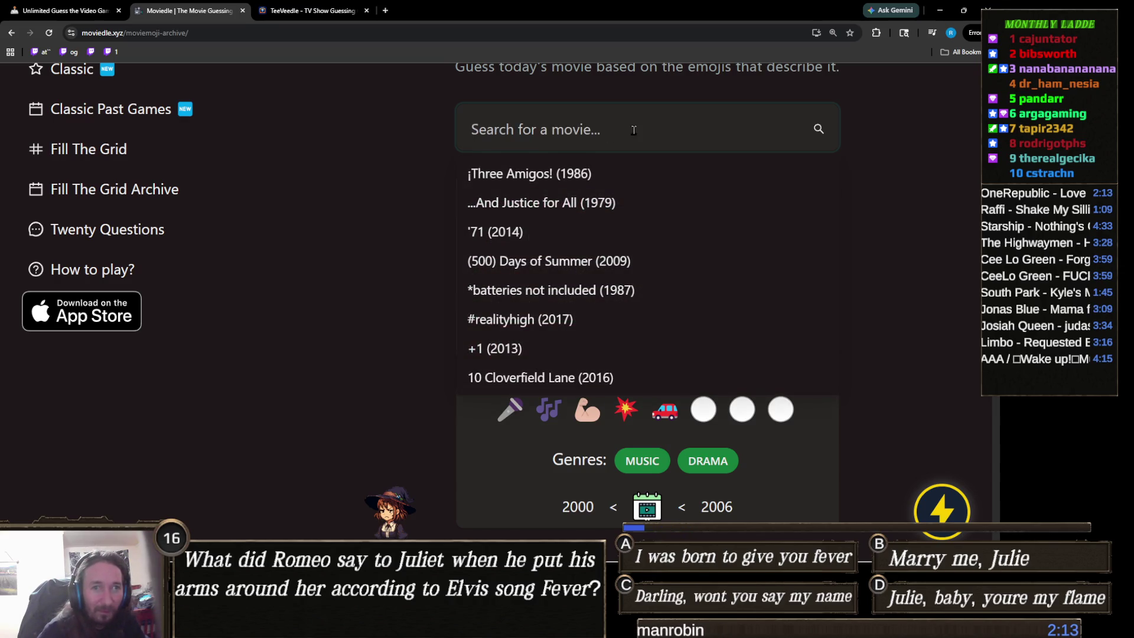
click(835, 178)
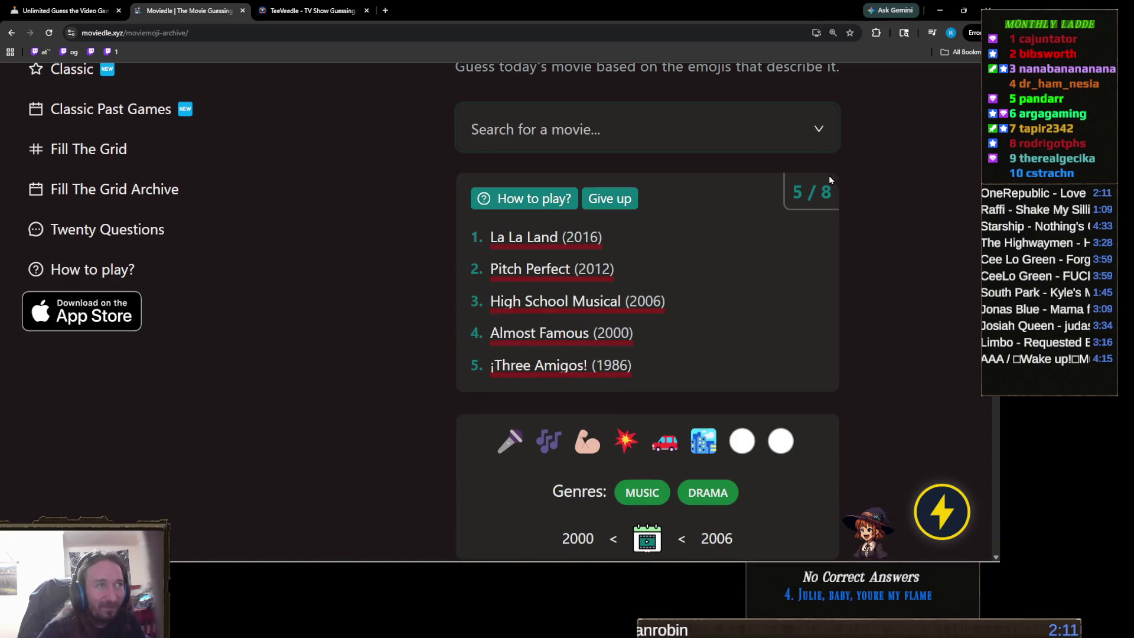
Search for 'hannah' titles, then close the suggestions and clear the search without guessing.
scroll(830, 175, down, 2)
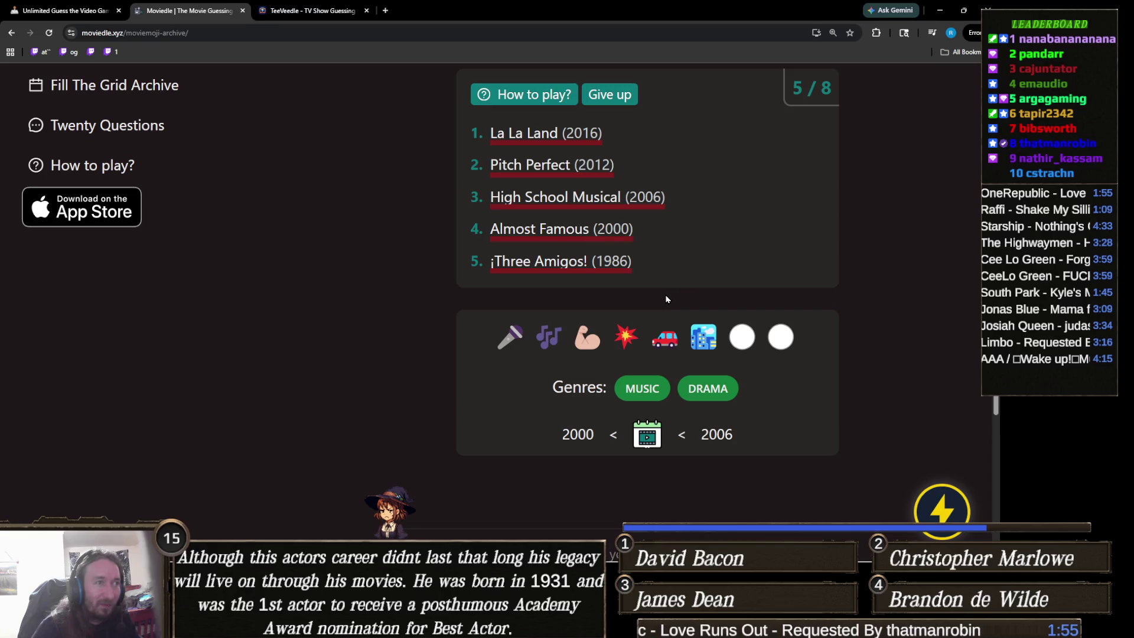
scroll(675, 302, up, 2)
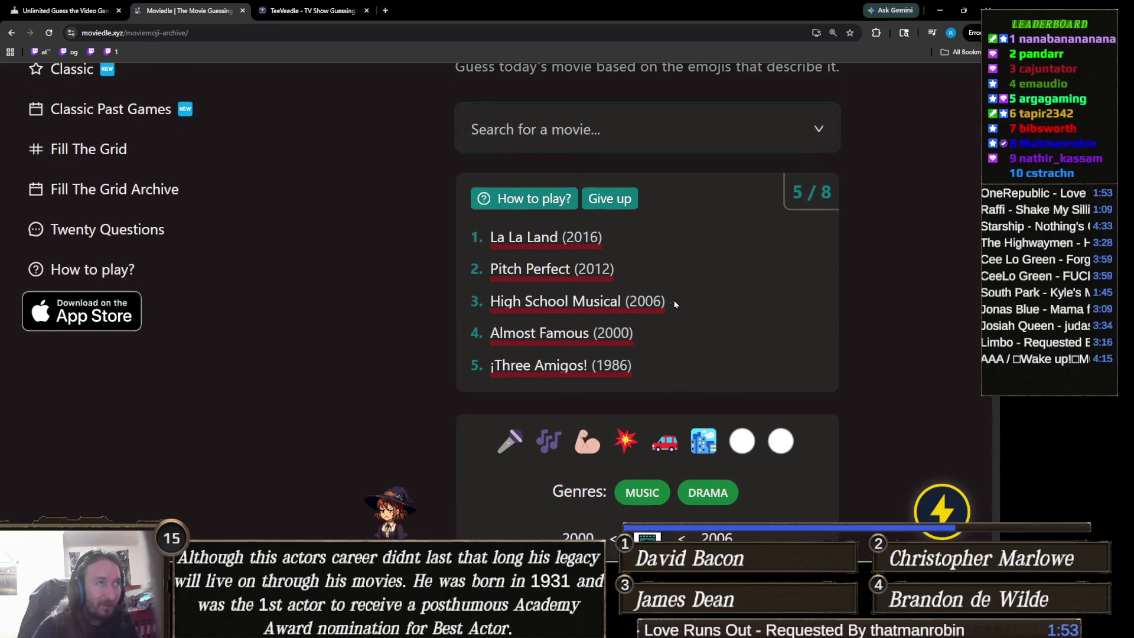
click(628, 129)
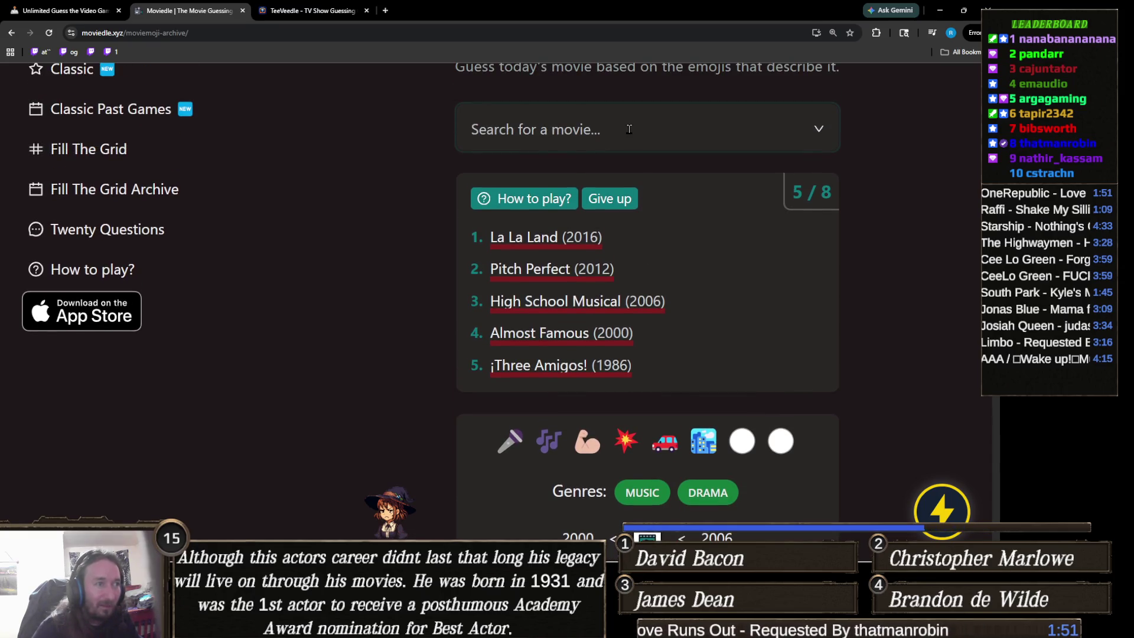
text(hana)
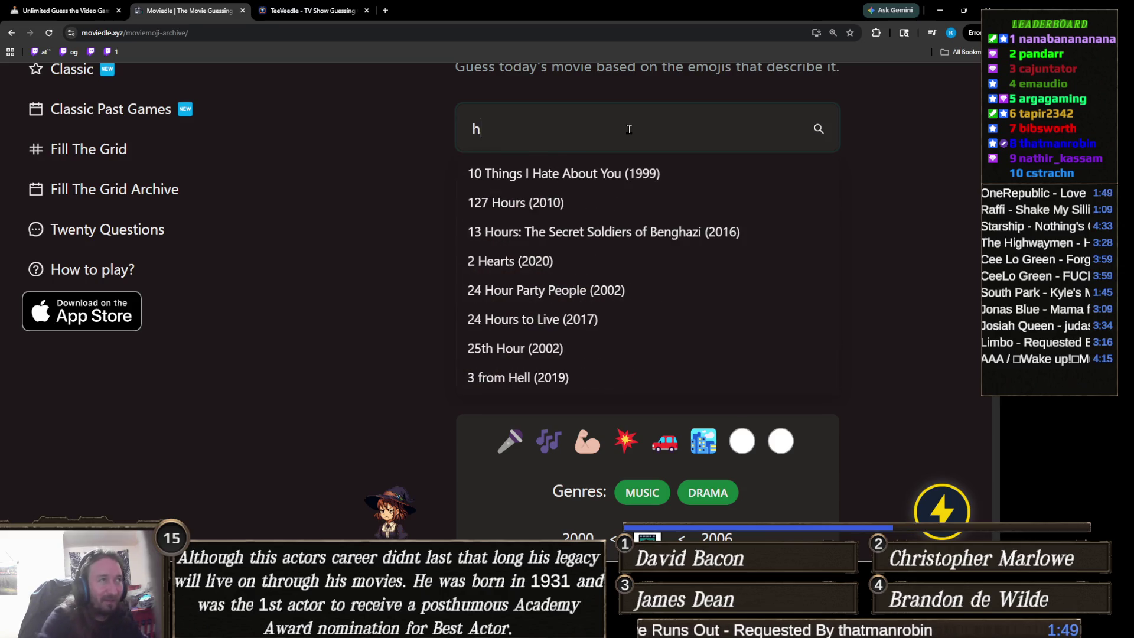
key(Escape)
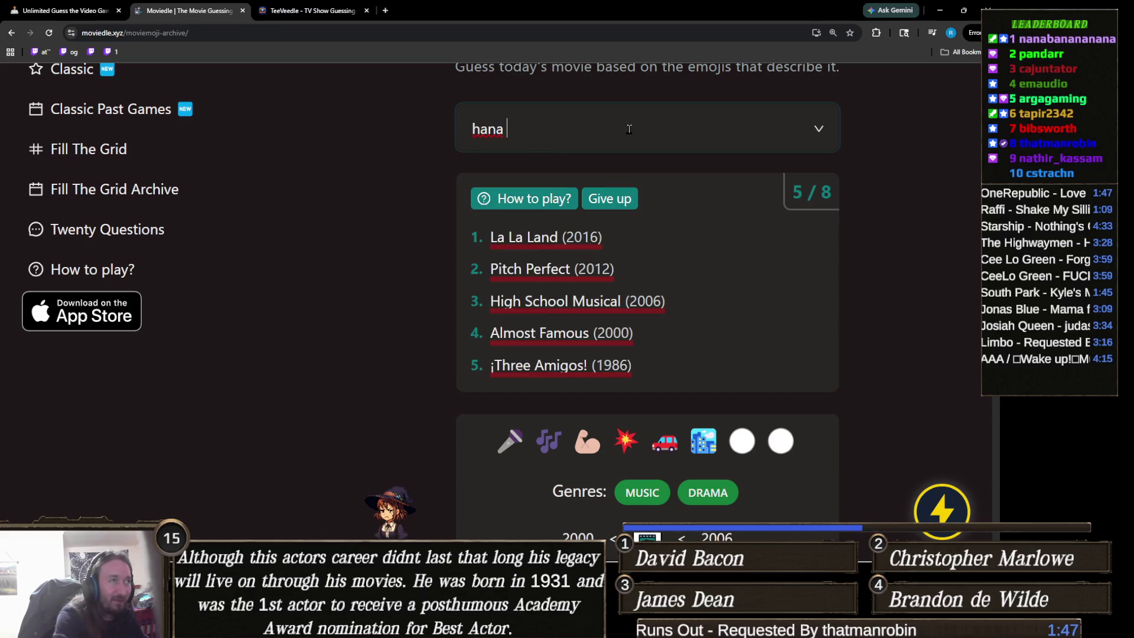
key(BackSpace)
text(nah)
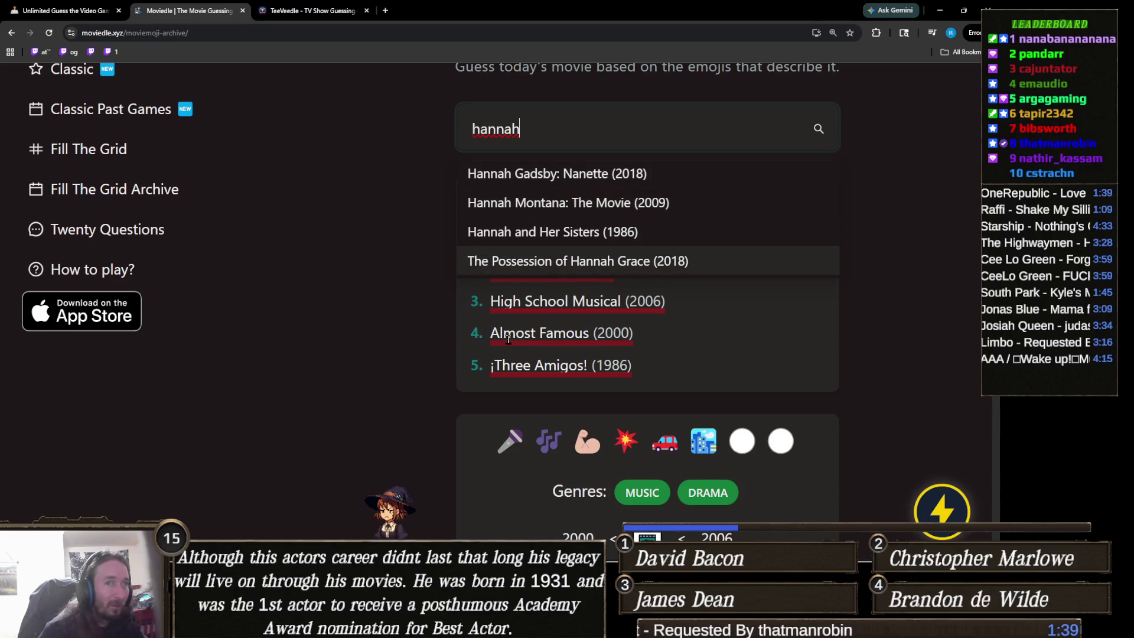
scroll(508, 340, down, 2)
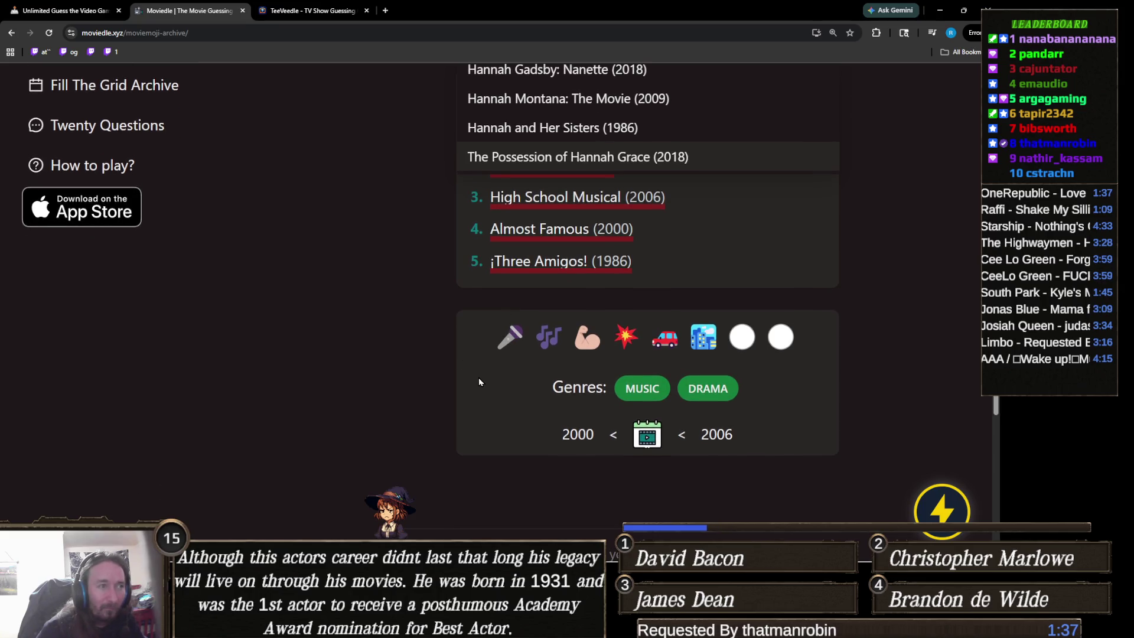
click(511, 401)
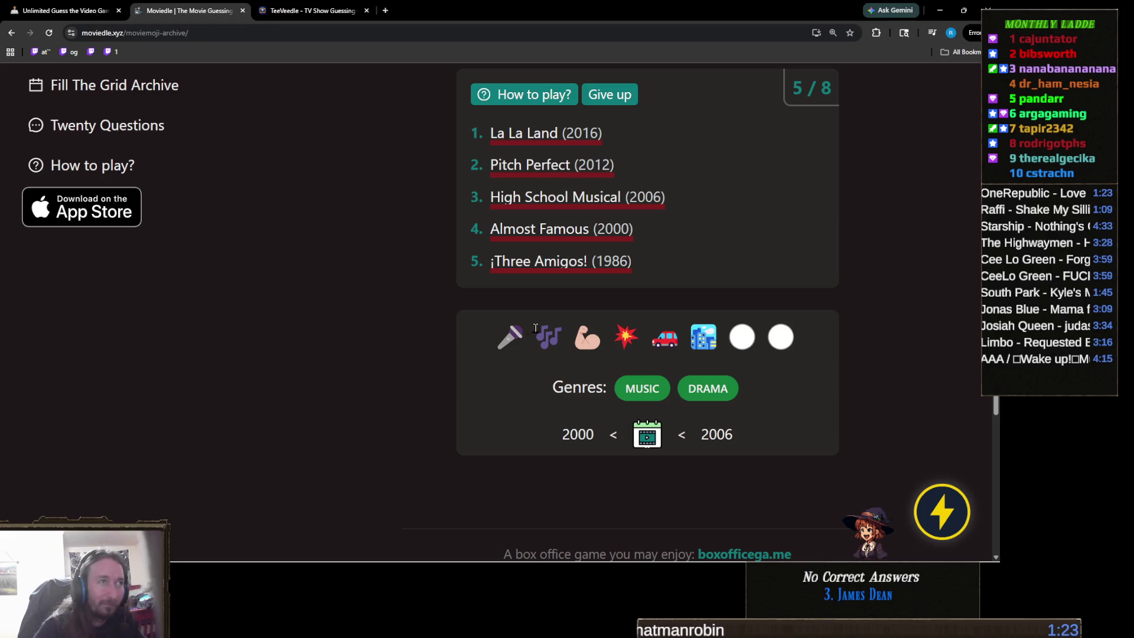
scroll(621, 217, up, 1)
click(639, 92)
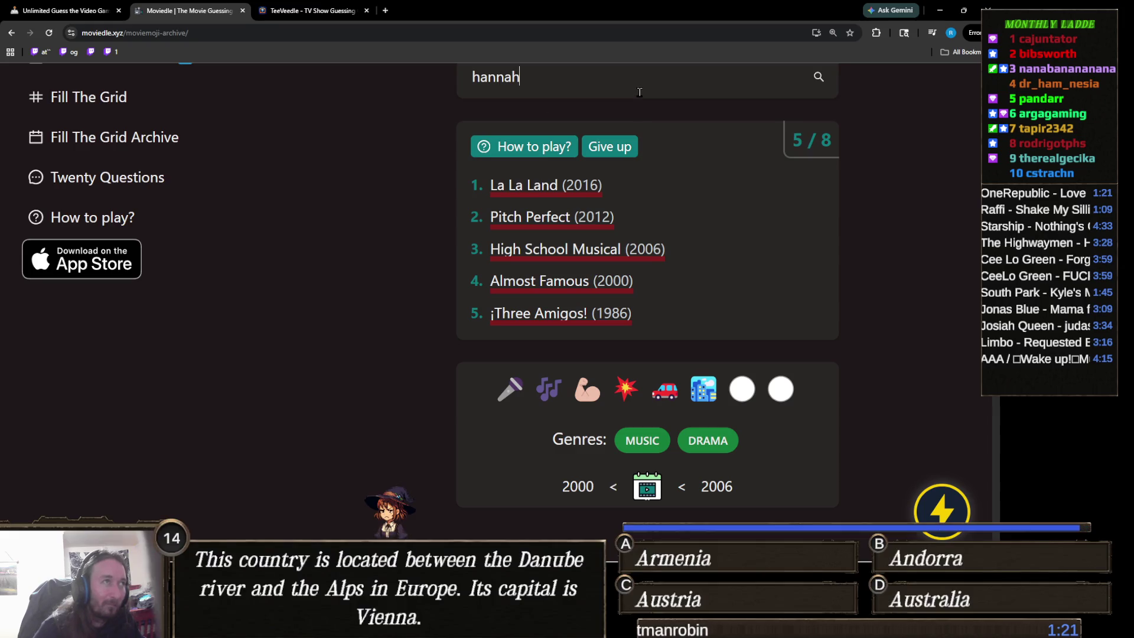
key(BackSpace)
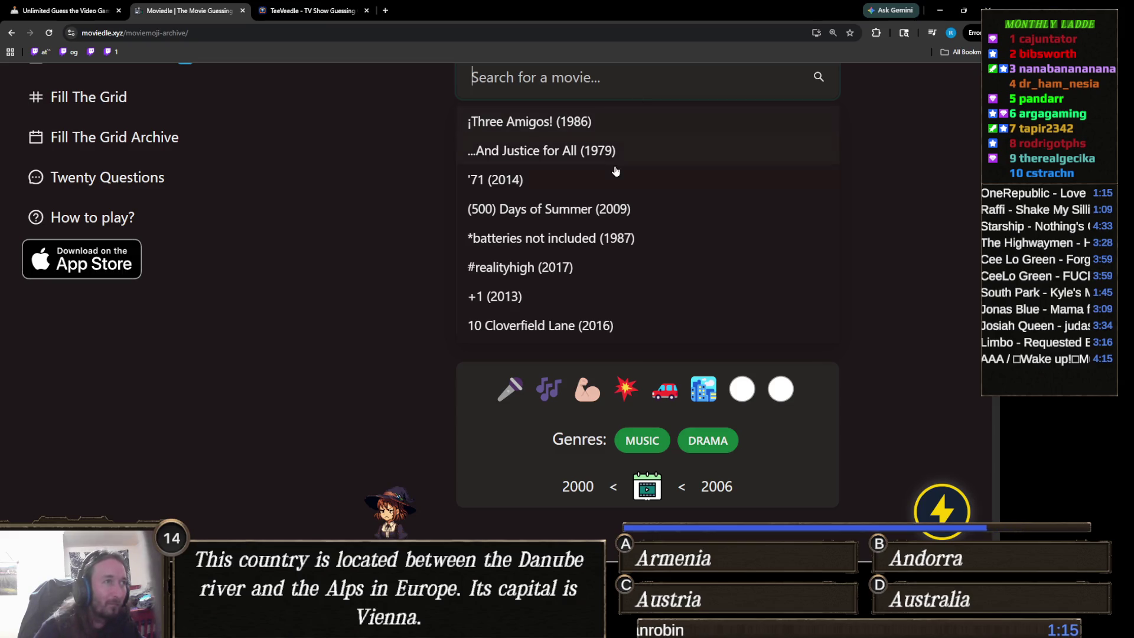
Try 'grease', then search 'west side' and submit West Side Story (2021) as guess 6.
scroll(610, 229, up, 2)
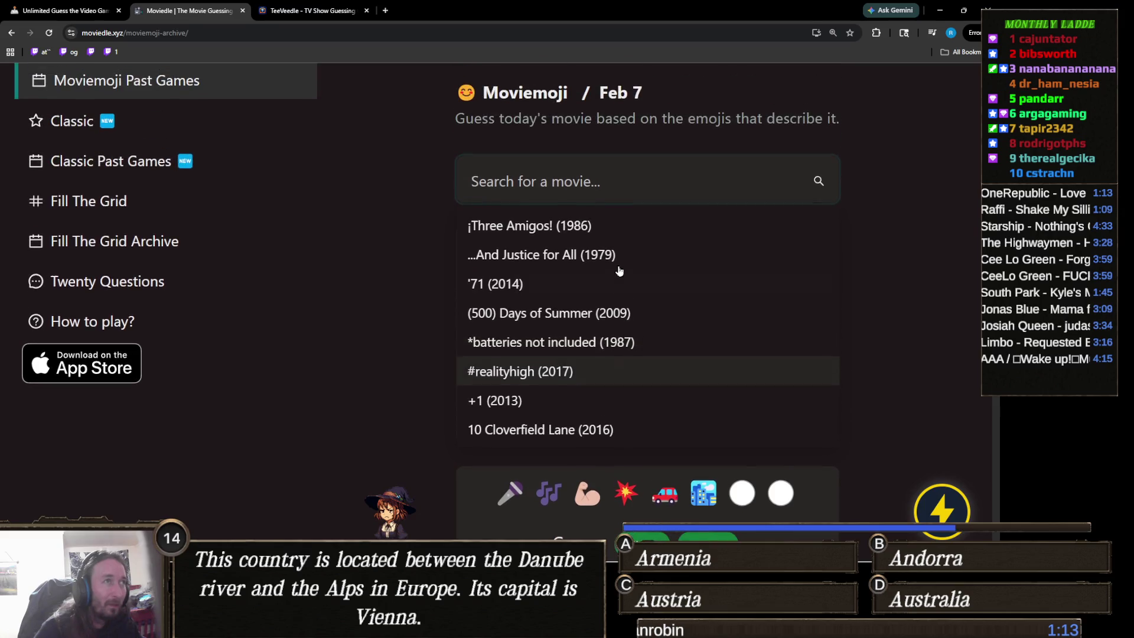
scroll(654, 261, down, 3)
scroll(620, 257, down, 1)
scroll(531, 272, up, 2)
scroll(472, 296, down, 2)
scroll(429, 307, up, 1)
scroll(429, 302, up, 2)
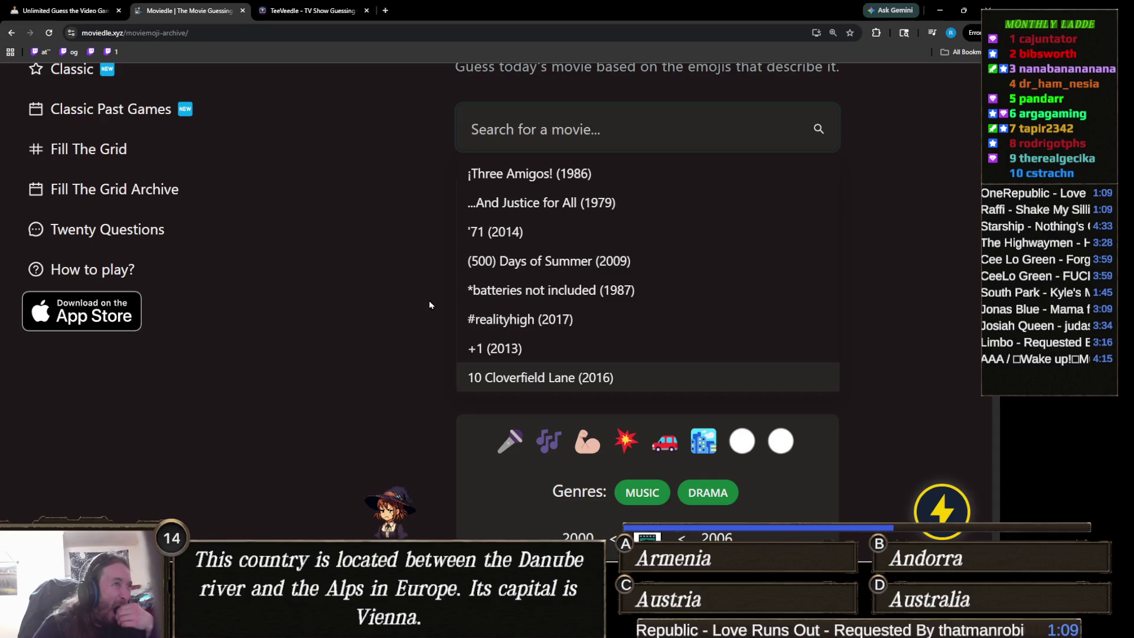
scroll(608, 243, down, 1)
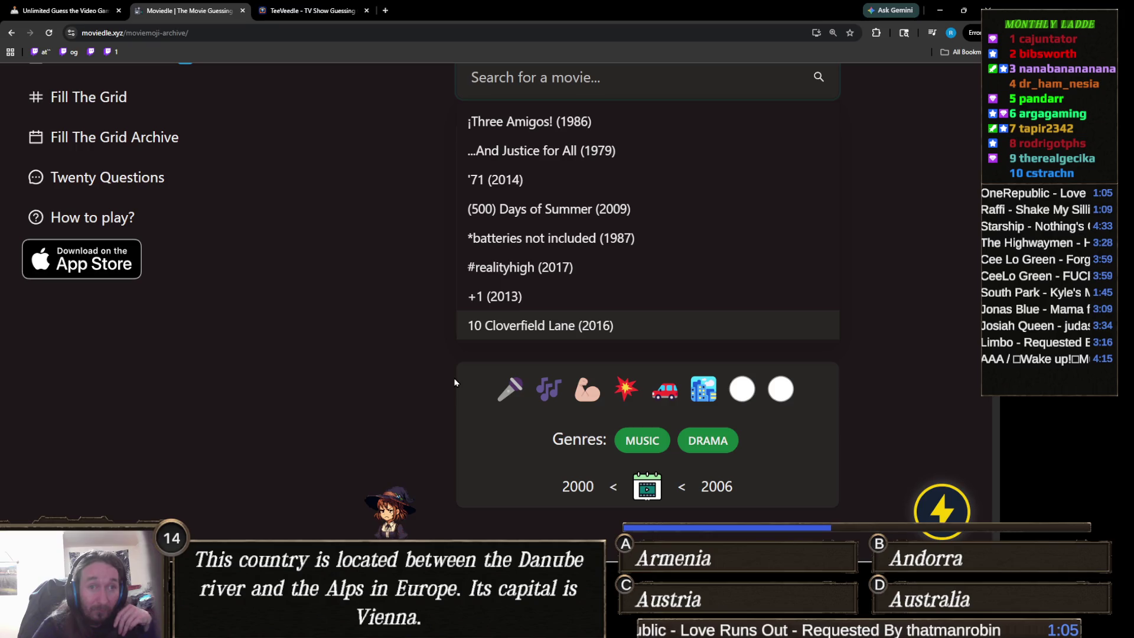
scroll(453, 380, up, 1)
scroll(453, 382, up, 1)
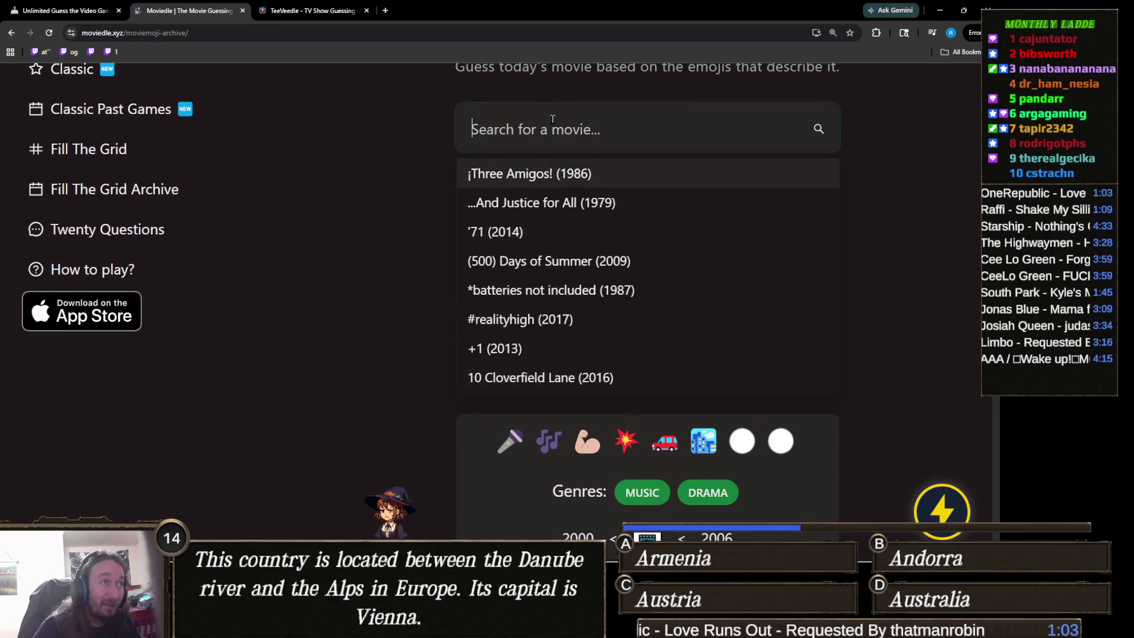
text(grease)
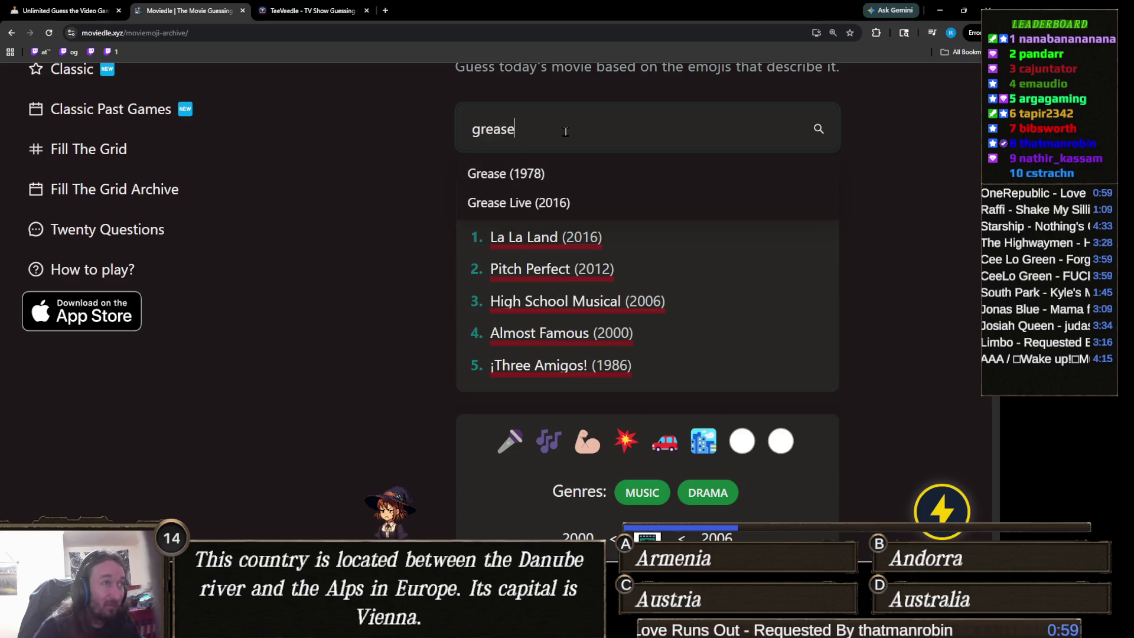
key(ctrl+a)
text(wests)
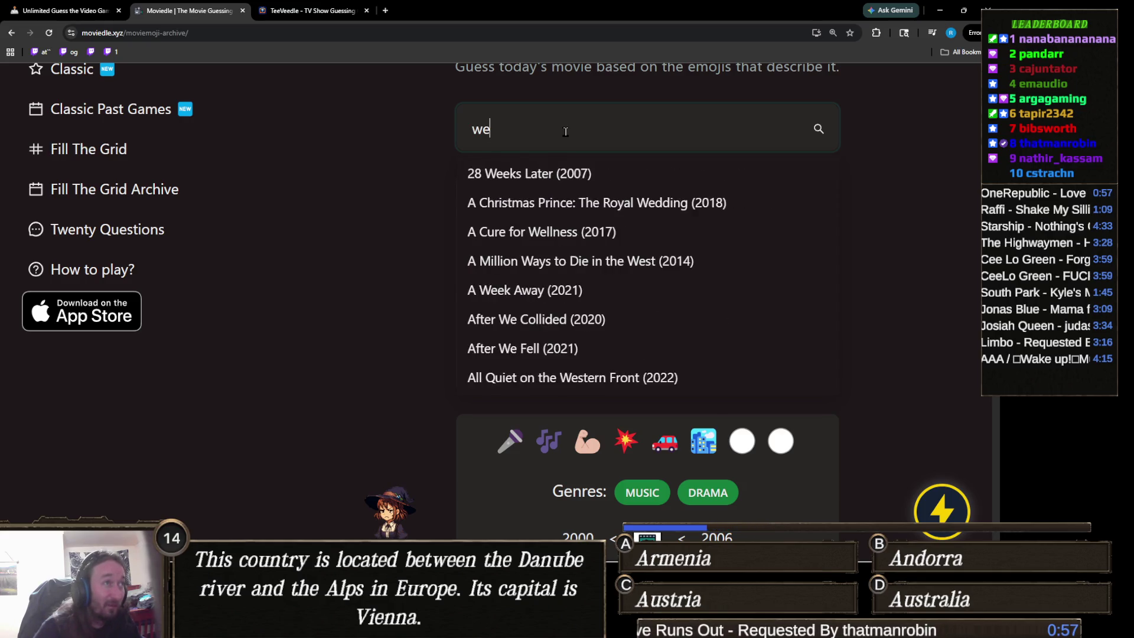
key(BackSpace)
text(side)
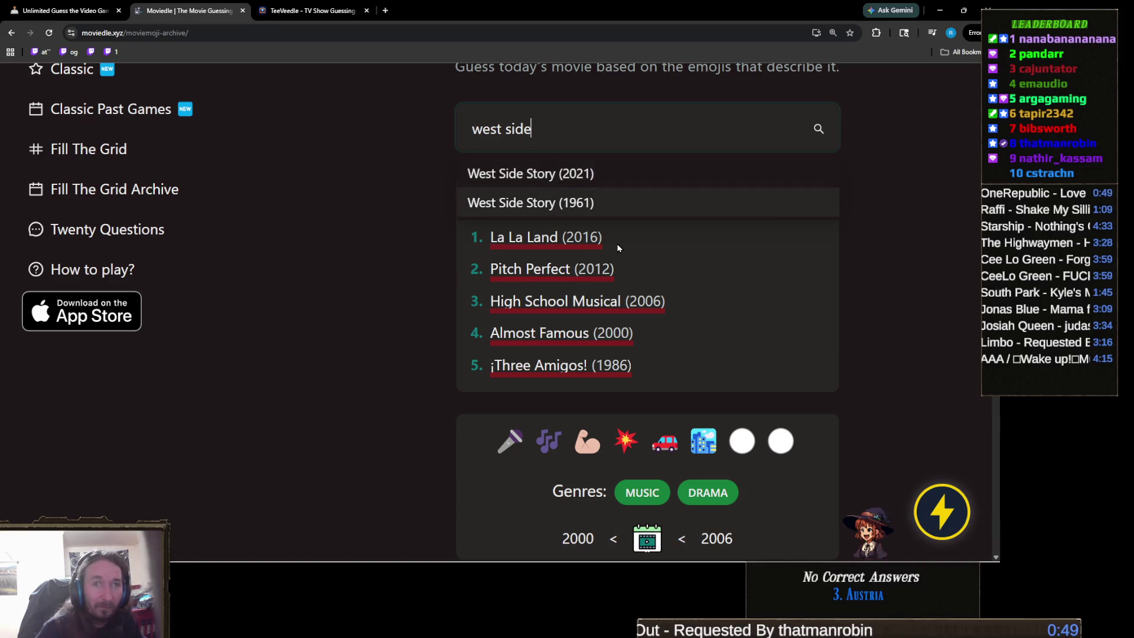
click(593, 174)
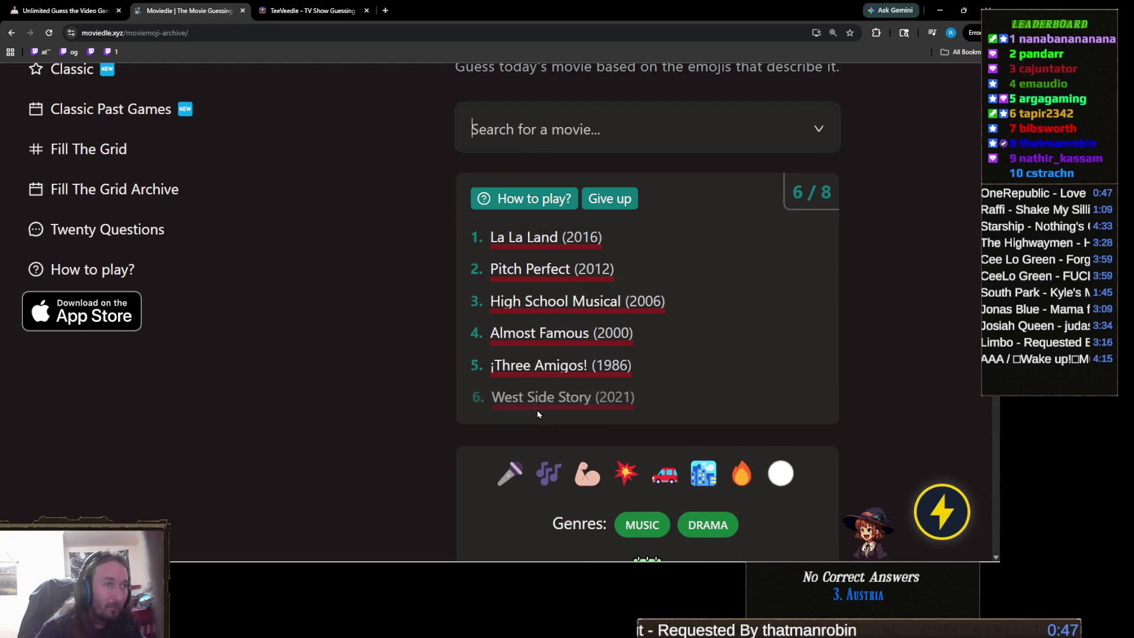
scroll(536, 407, down, 2)
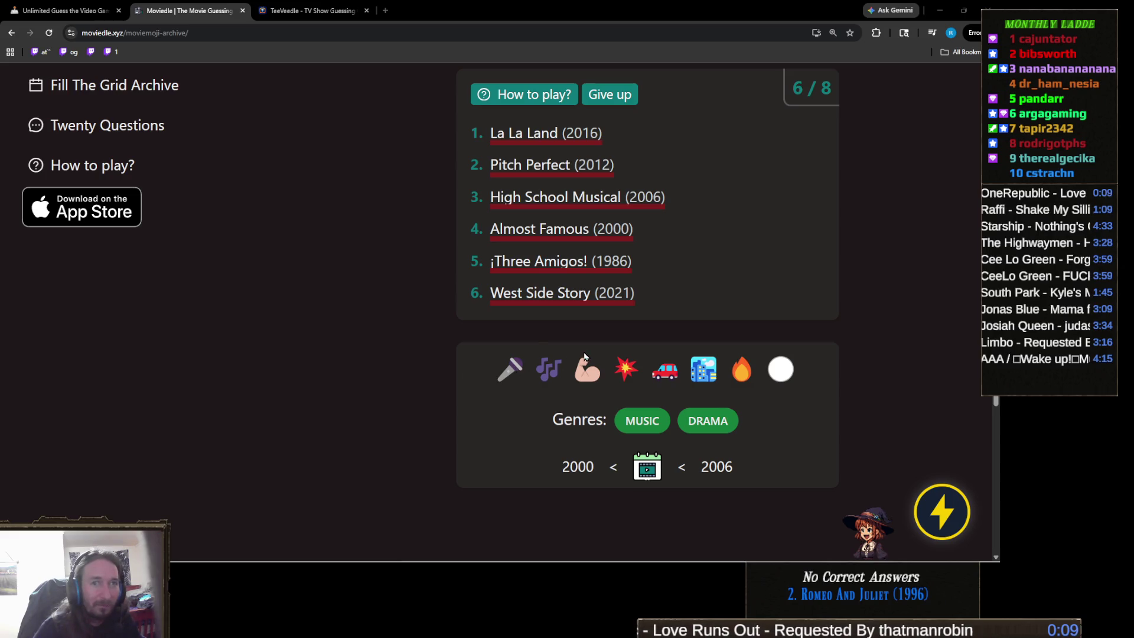
scroll(585, 356, up, 2)
scroll(585, 356, down, 3)
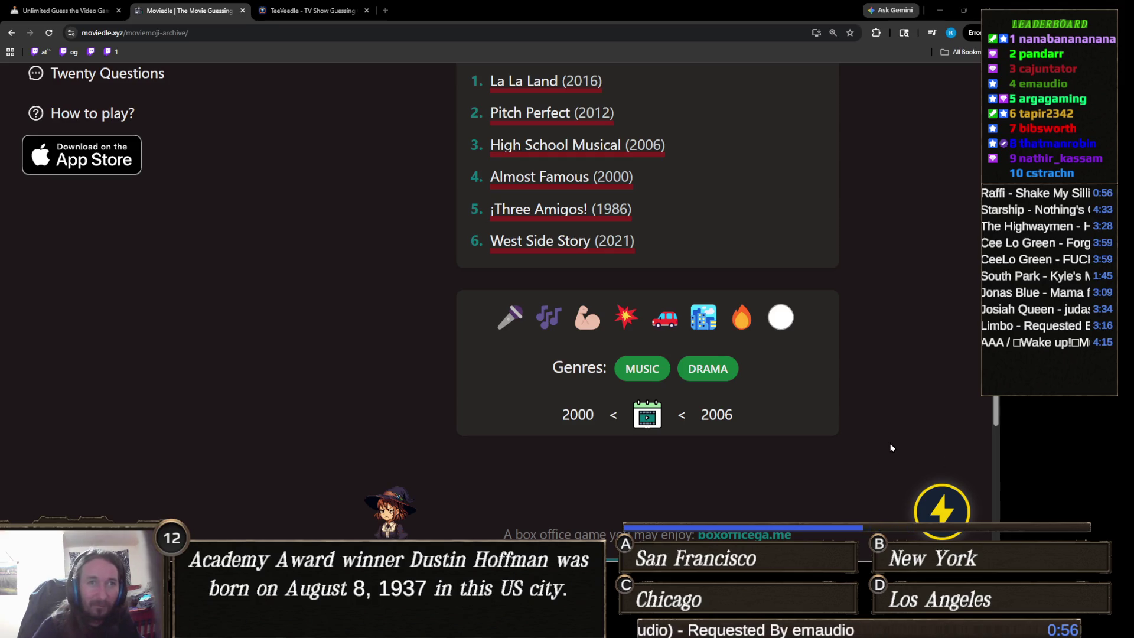
scroll(604, 236, up, 2)
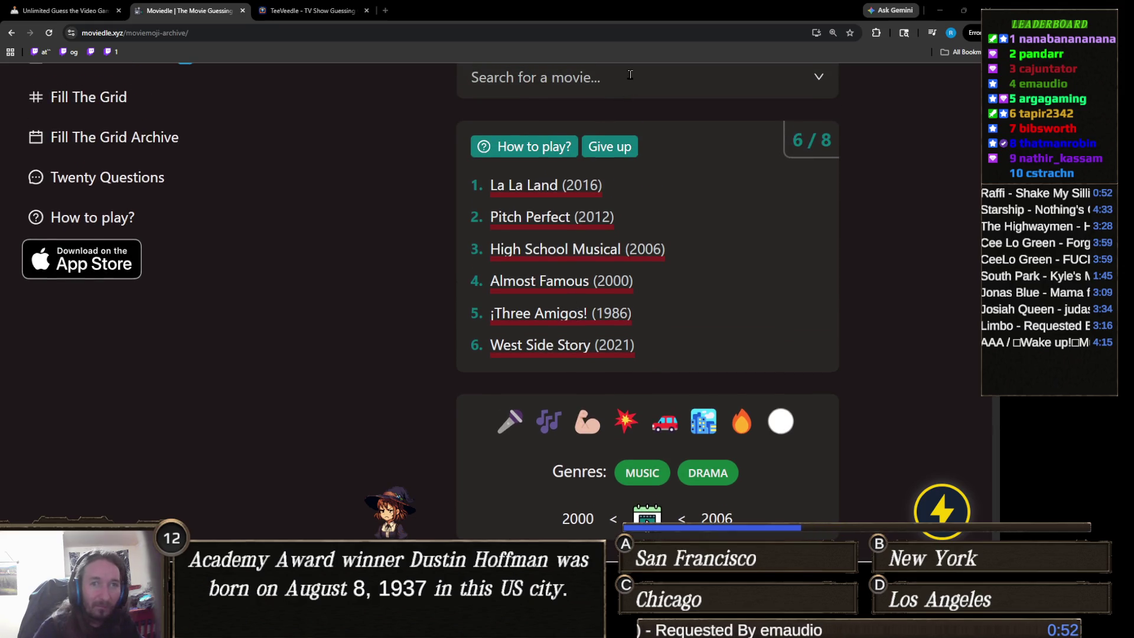
After trying 'city' and 'holiday r', search 'new york' and guess Gangs of New York (2002).
click(630, 74)
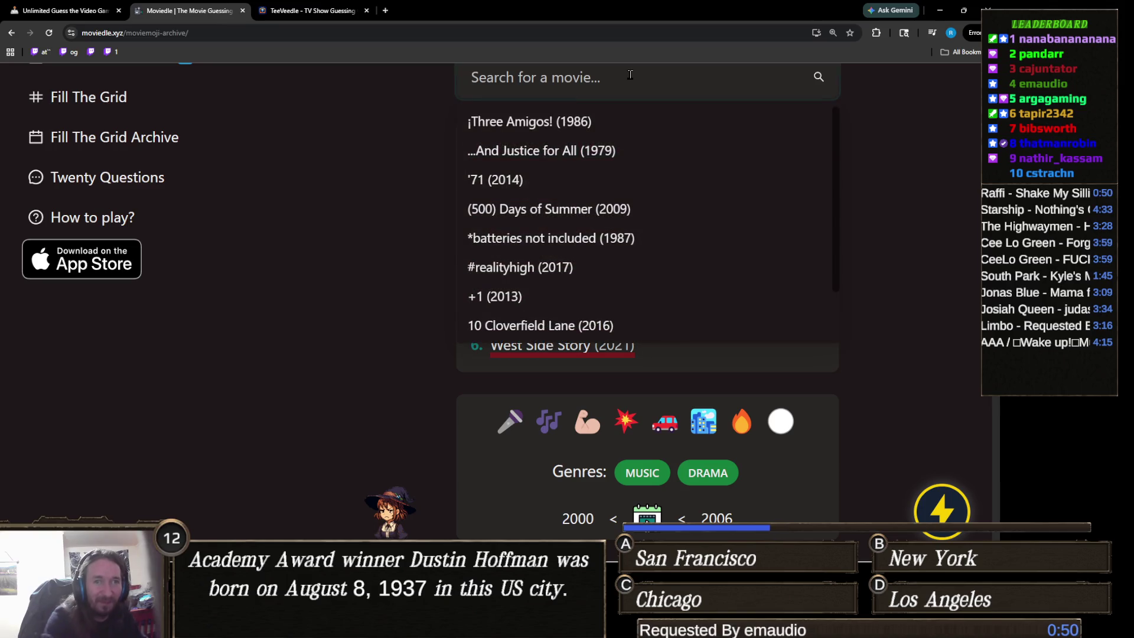
text(city)
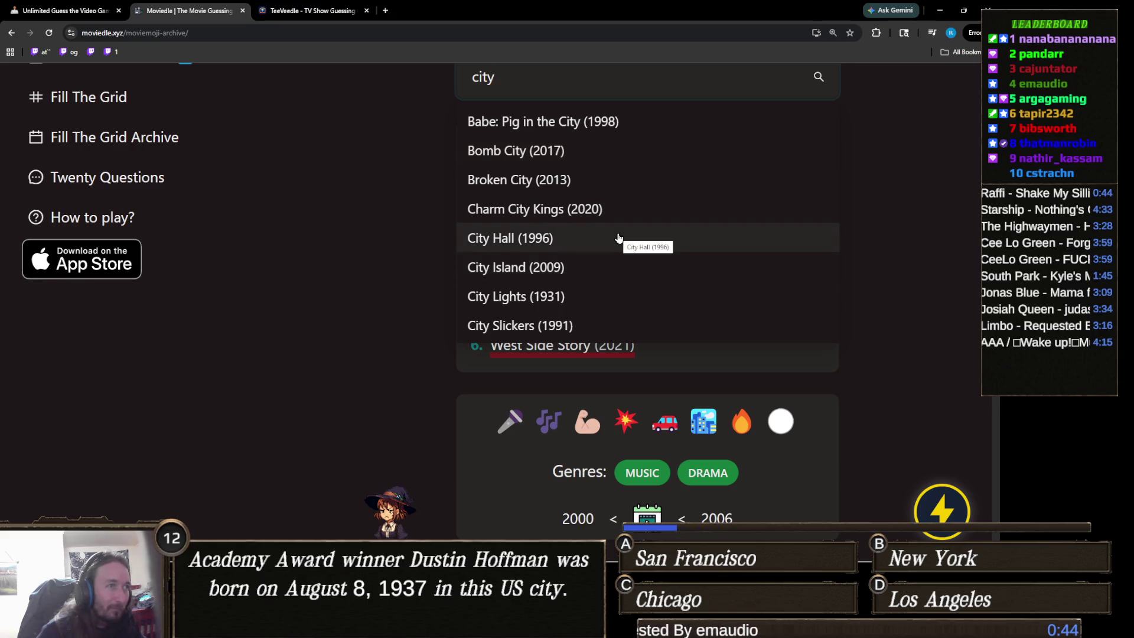
scroll(619, 238, down, 1)
scroll(420, 302, up, 1)
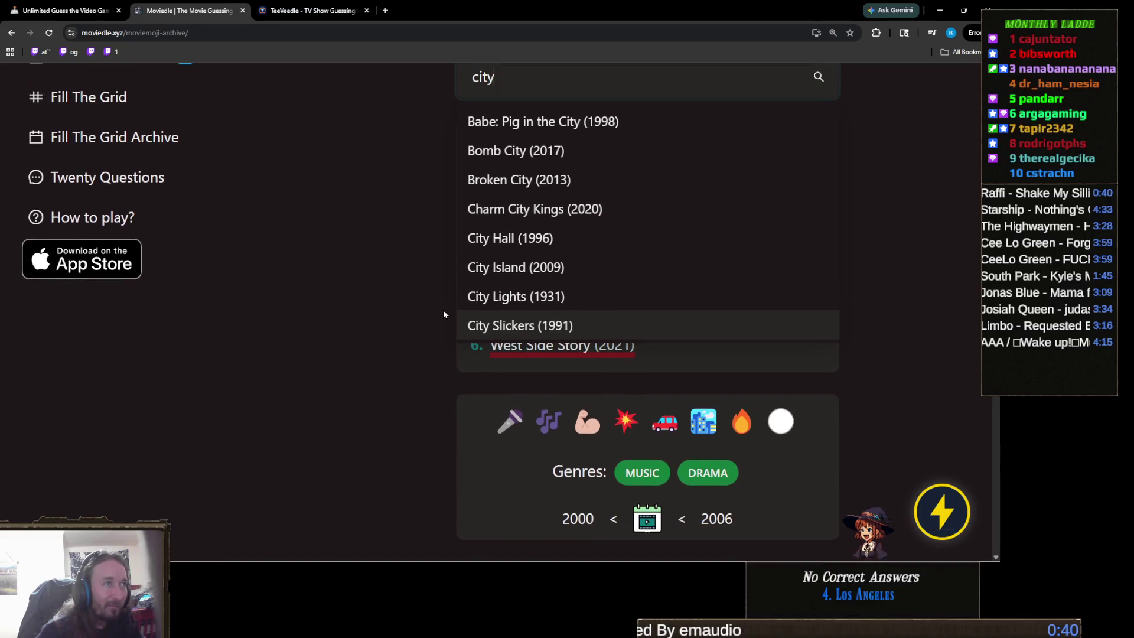
scroll(453, 298, up, 1)
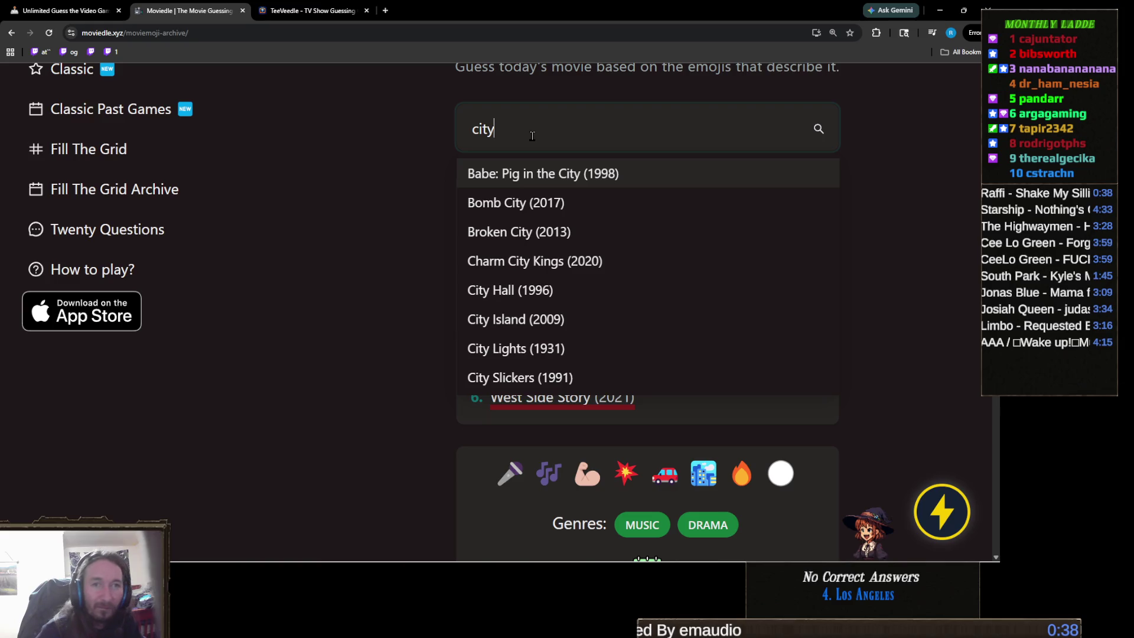
key(ctrl+a)
text(holiday r)
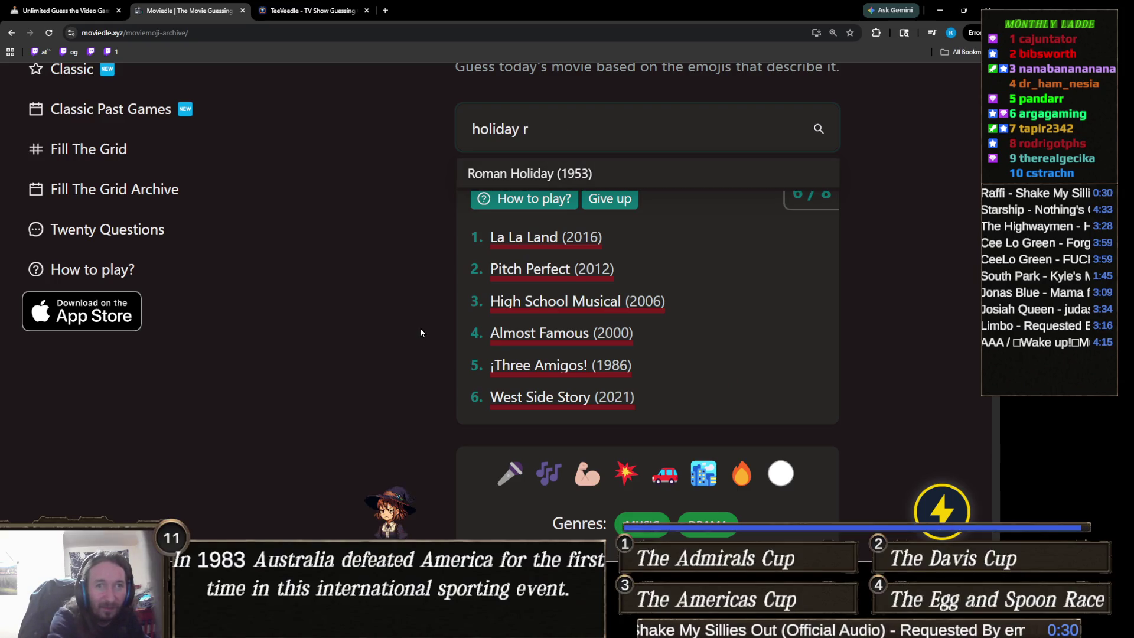
key(ctrl+a)
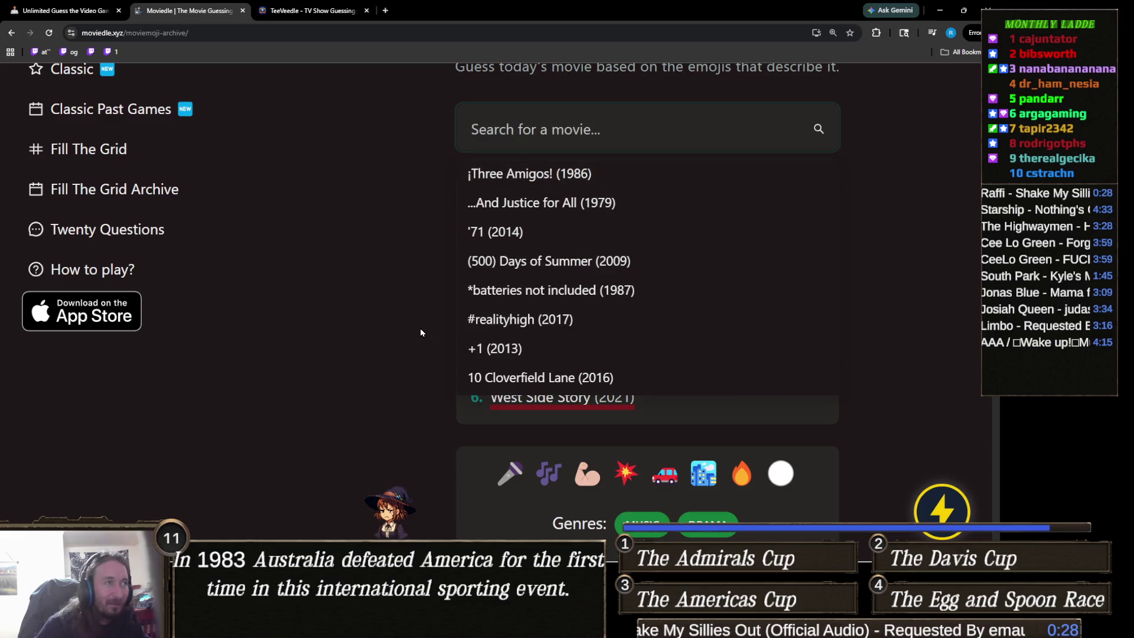
scroll(384, 354, down, 1)
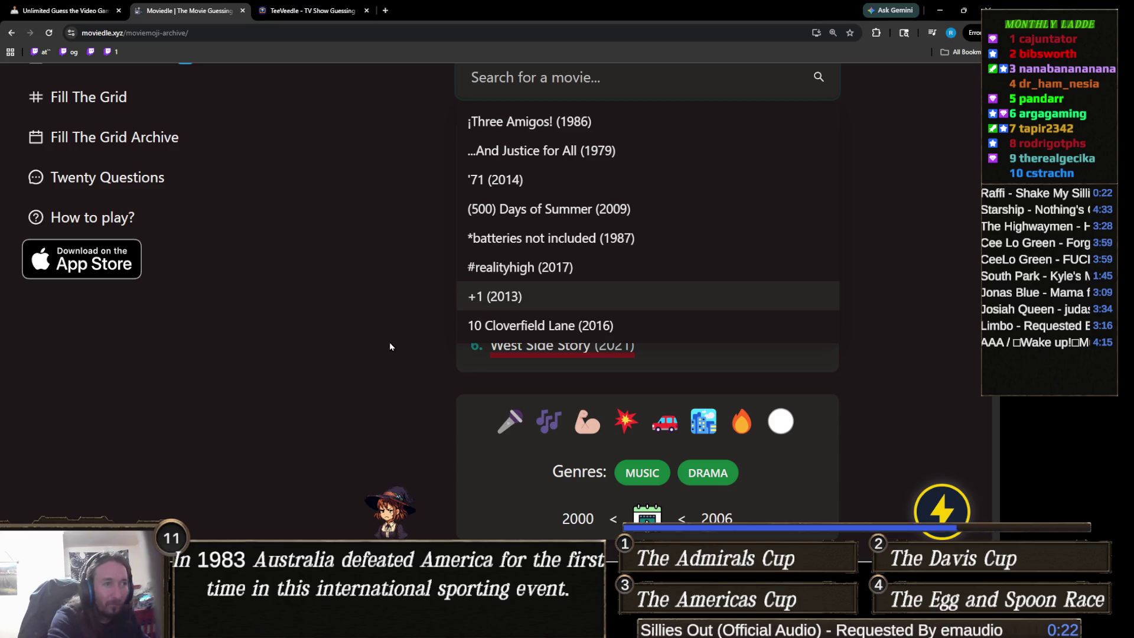
text(new )
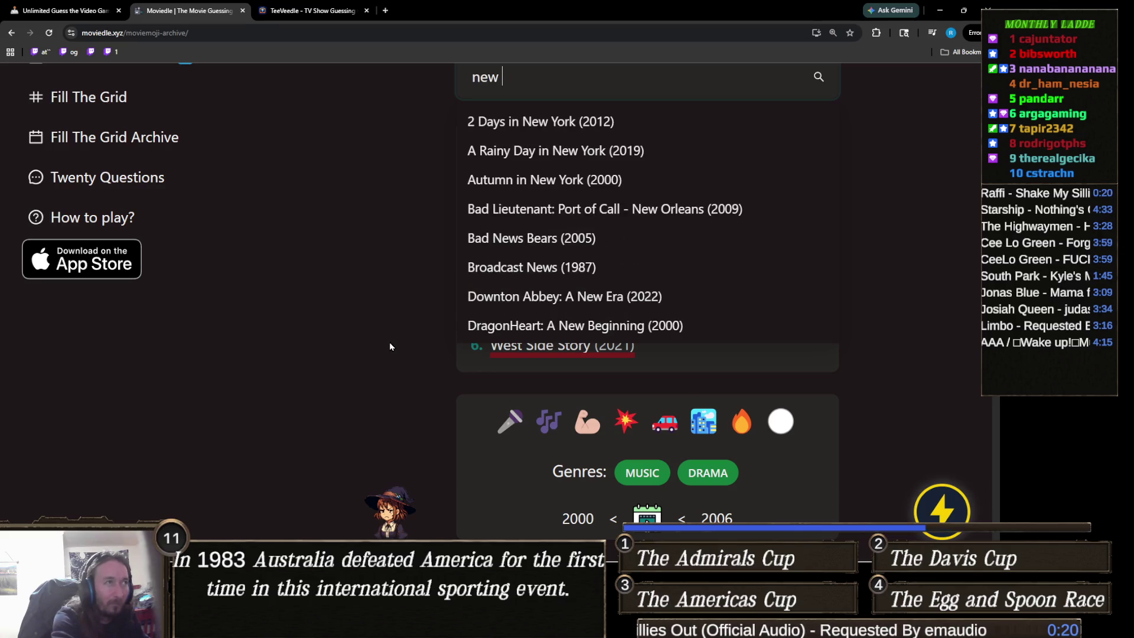
text(york)
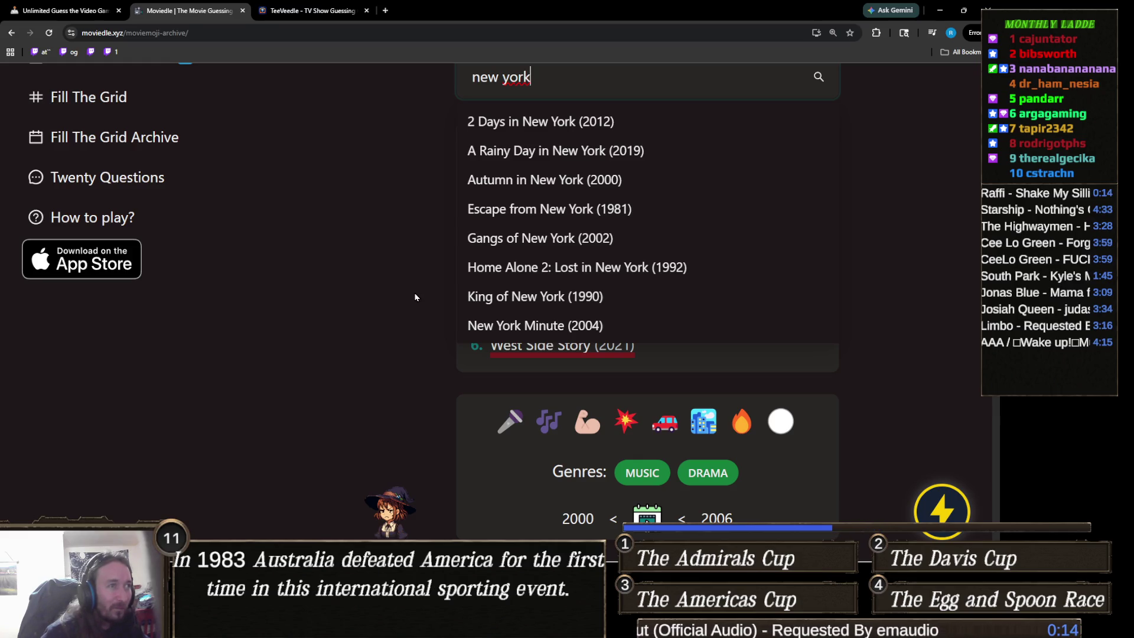
click(586, 239)
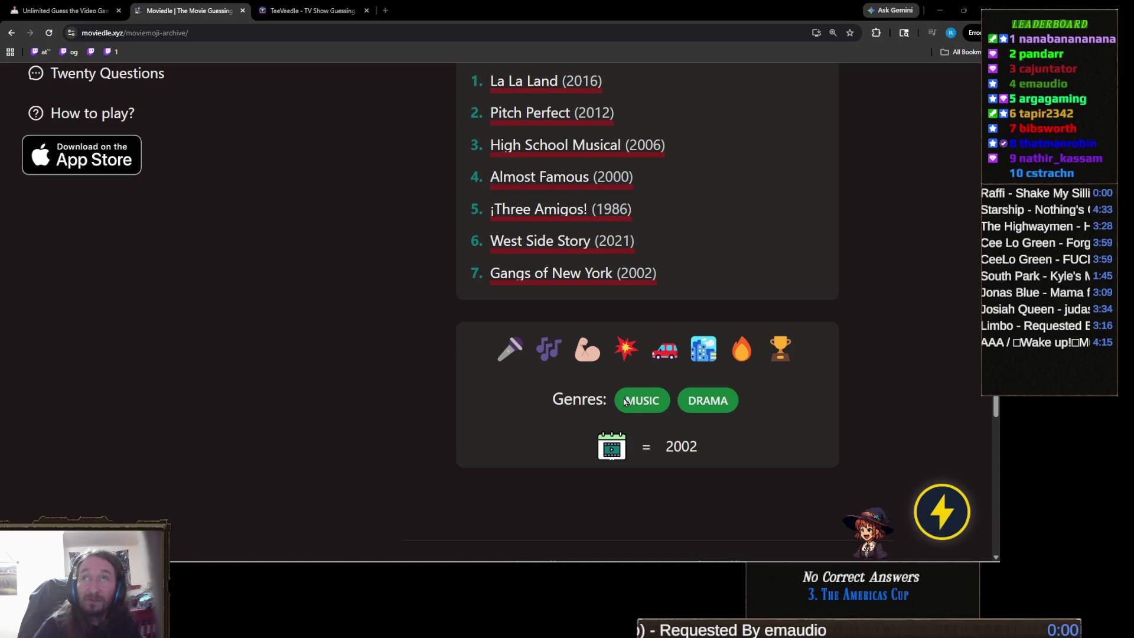
scroll(610, 355, up, 5)
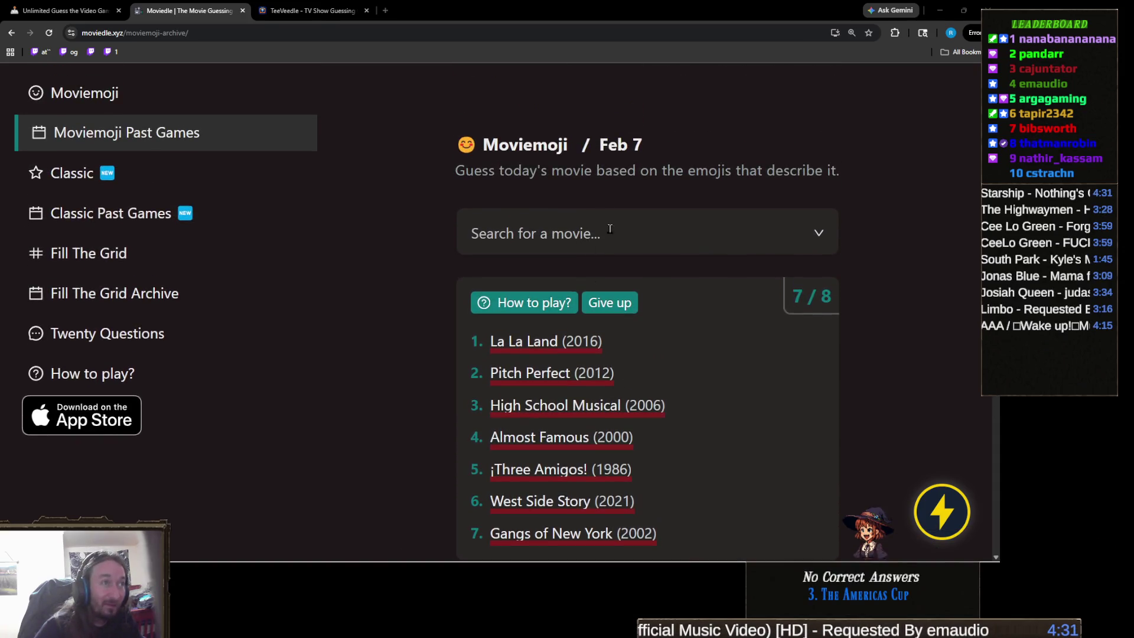
Search '8 m' and guess 8 Mile (2002) to solve Moviedle, then go to TeeVeedle.
click(610, 223)
text(8 m)
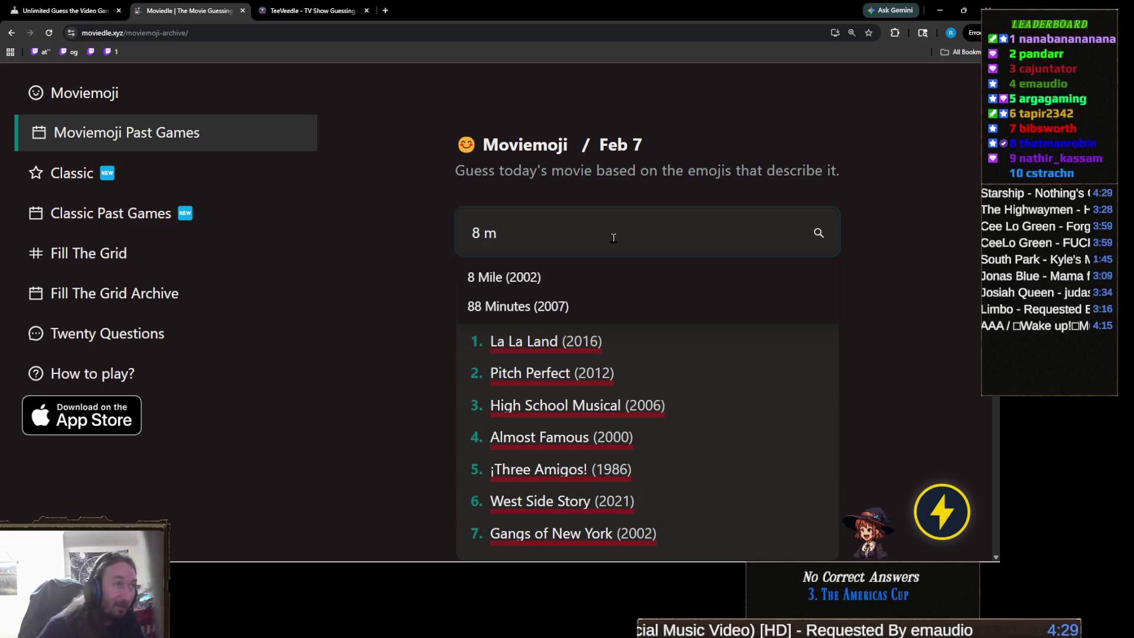
click(614, 277)
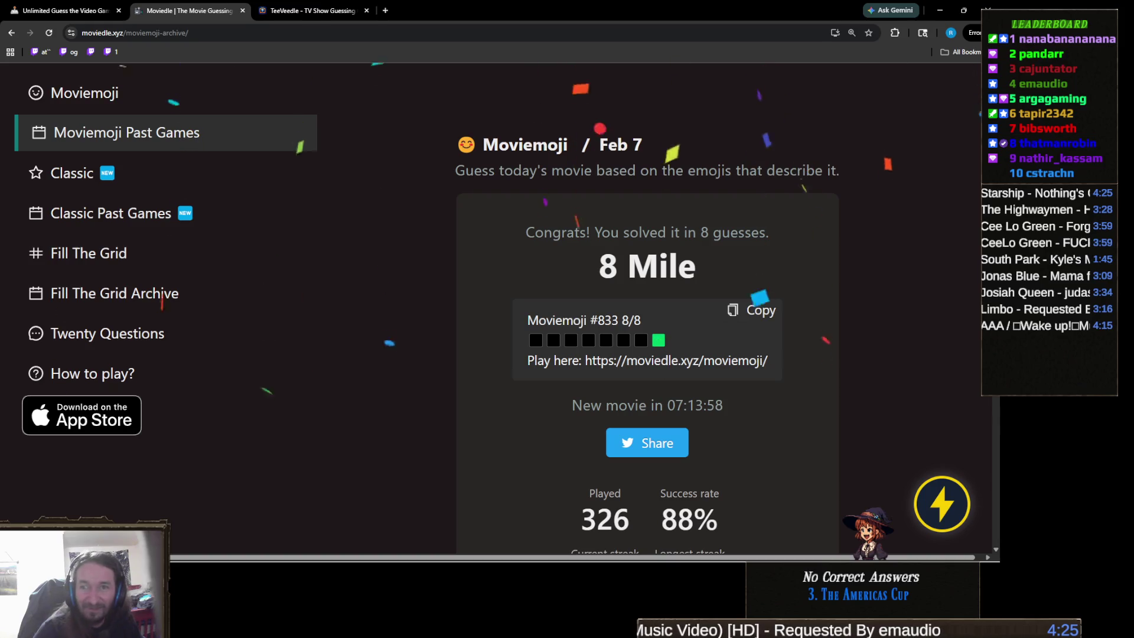
scroll(523, 354, down, 15)
scroll(524, 356, down, 1)
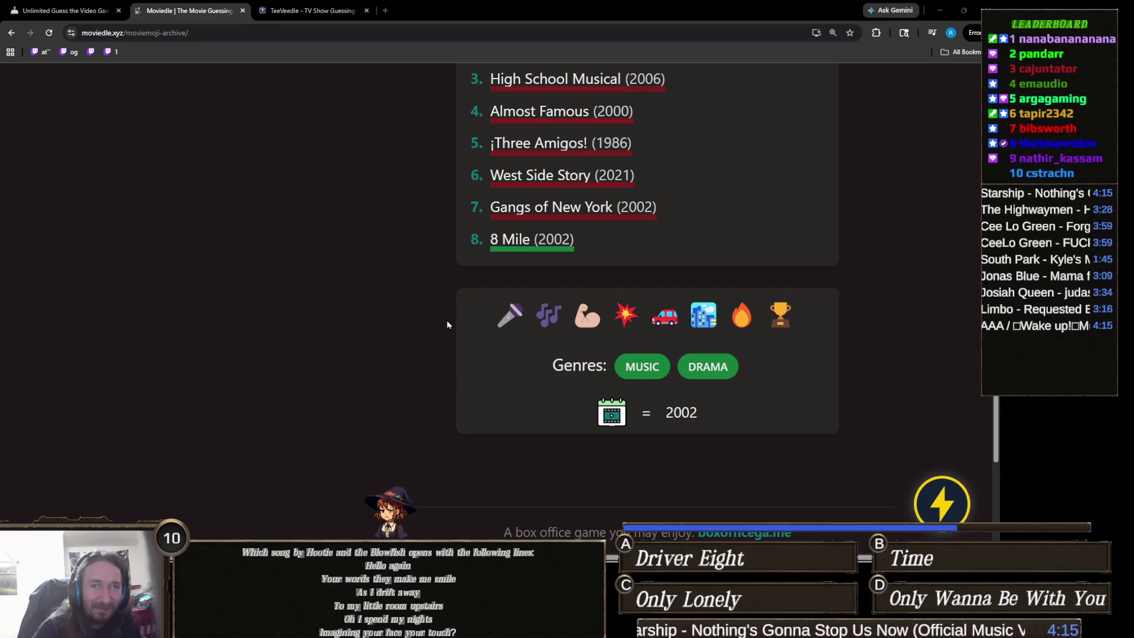
scroll(443, 309, up, 10)
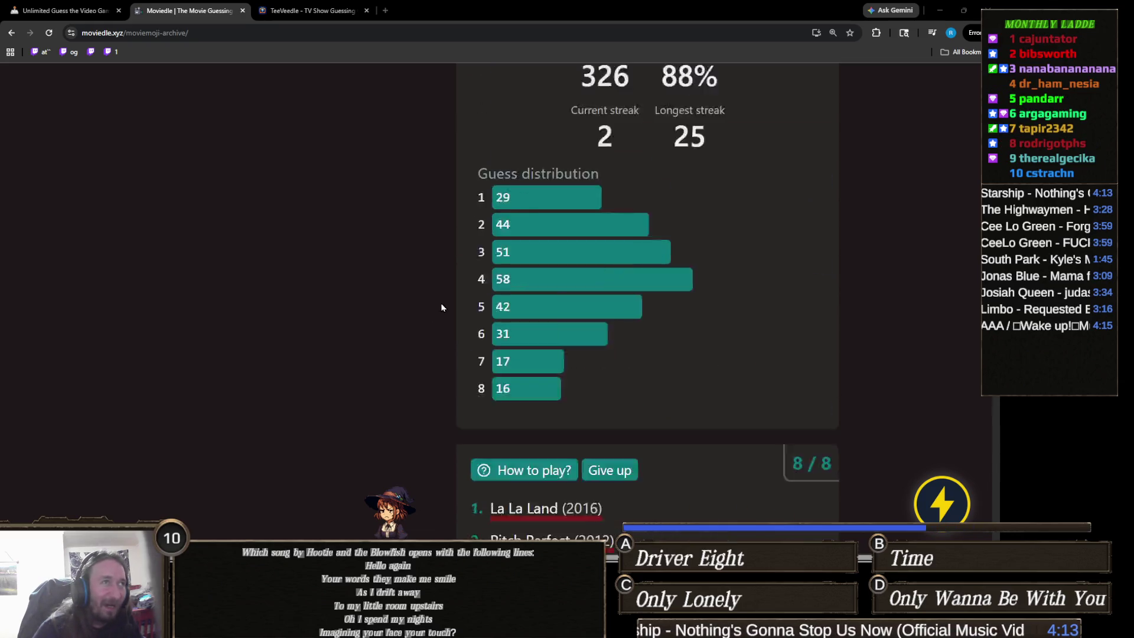
click(294, 6)
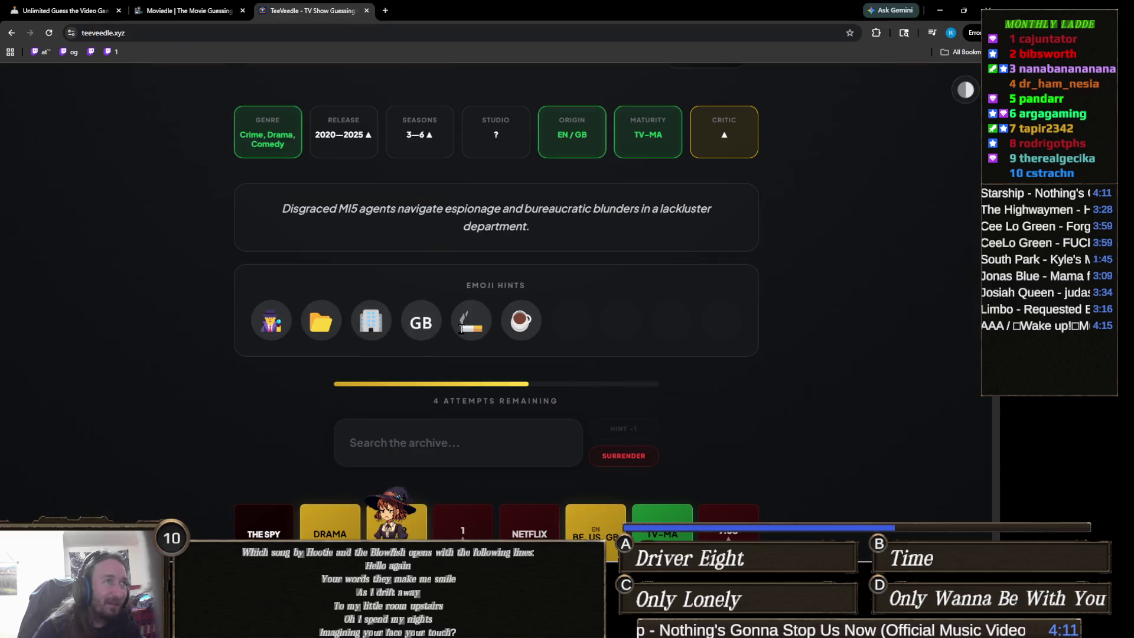
scroll(540, 424, up, 3)
scroll(540, 424, down, 3)
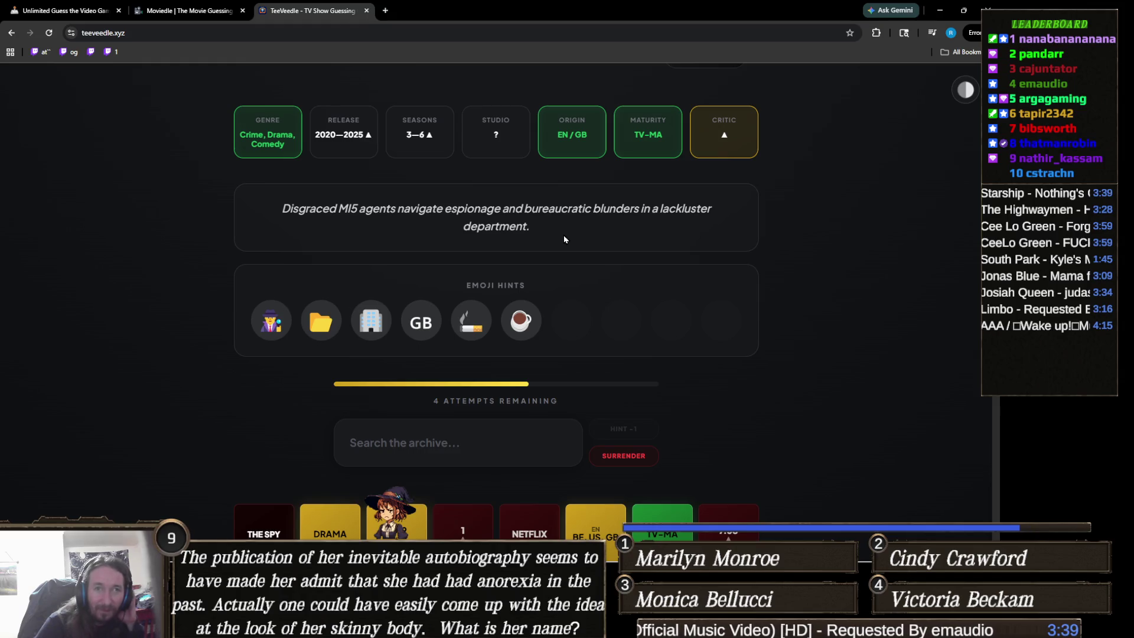
scroll(525, 309, up, 1)
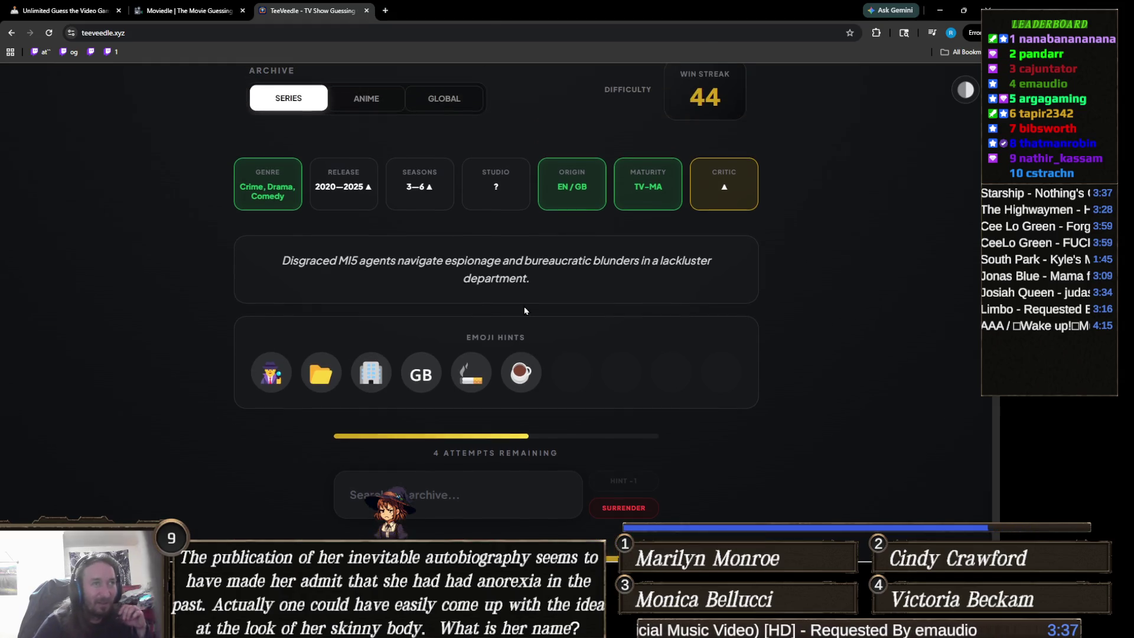
scroll(525, 309, down, 2)
scroll(523, 307, up, 2)
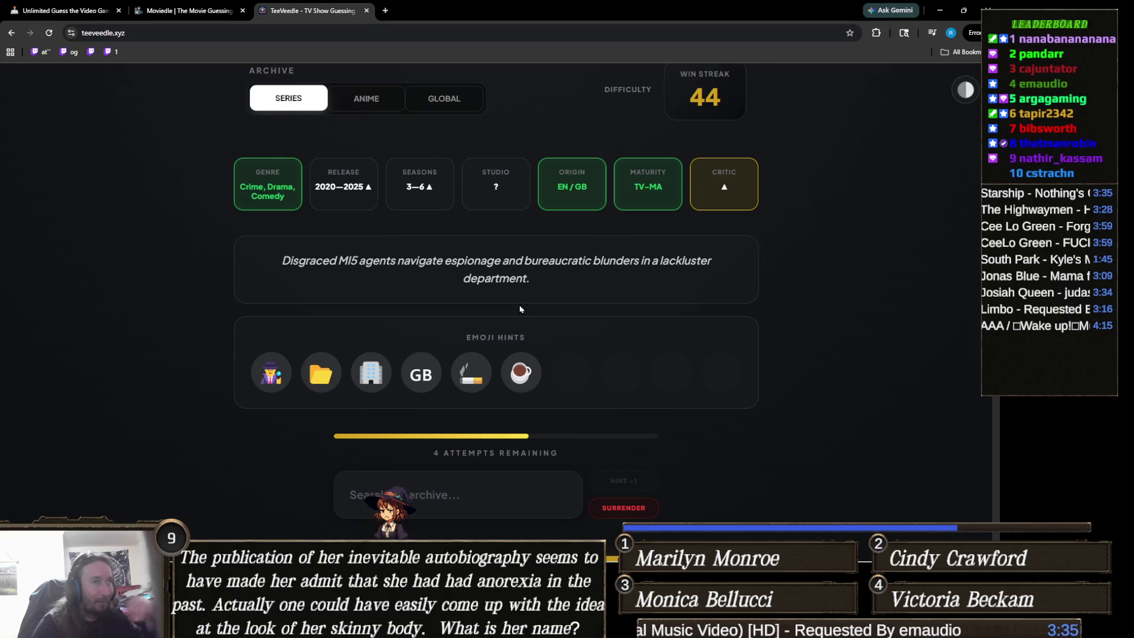
scroll(516, 305, down, 1)
scroll(515, 306, up, 1)
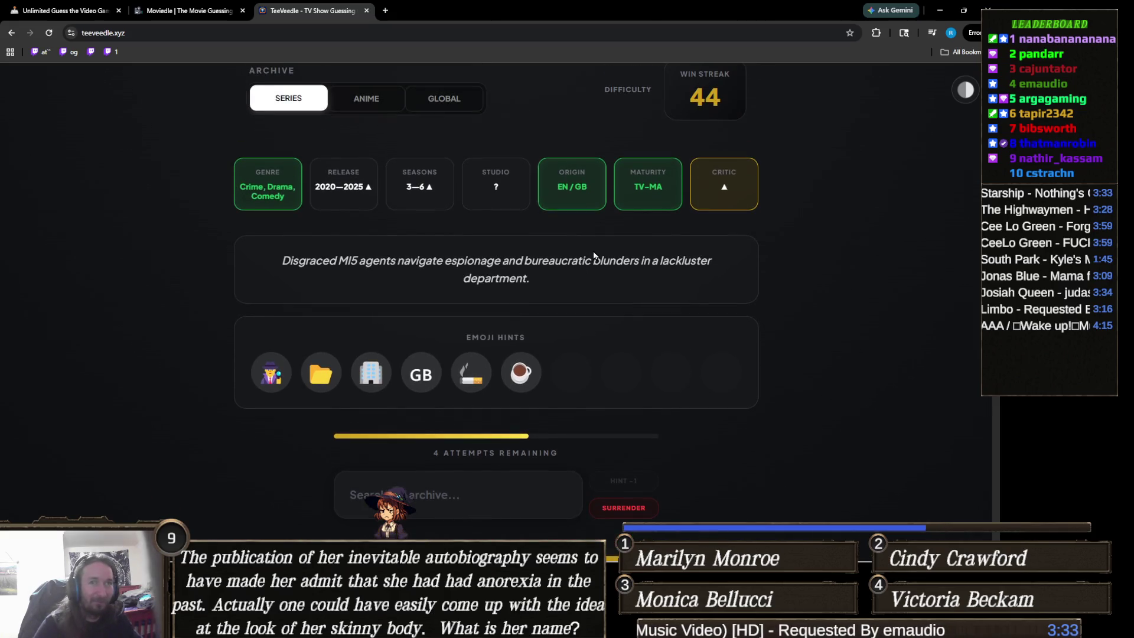
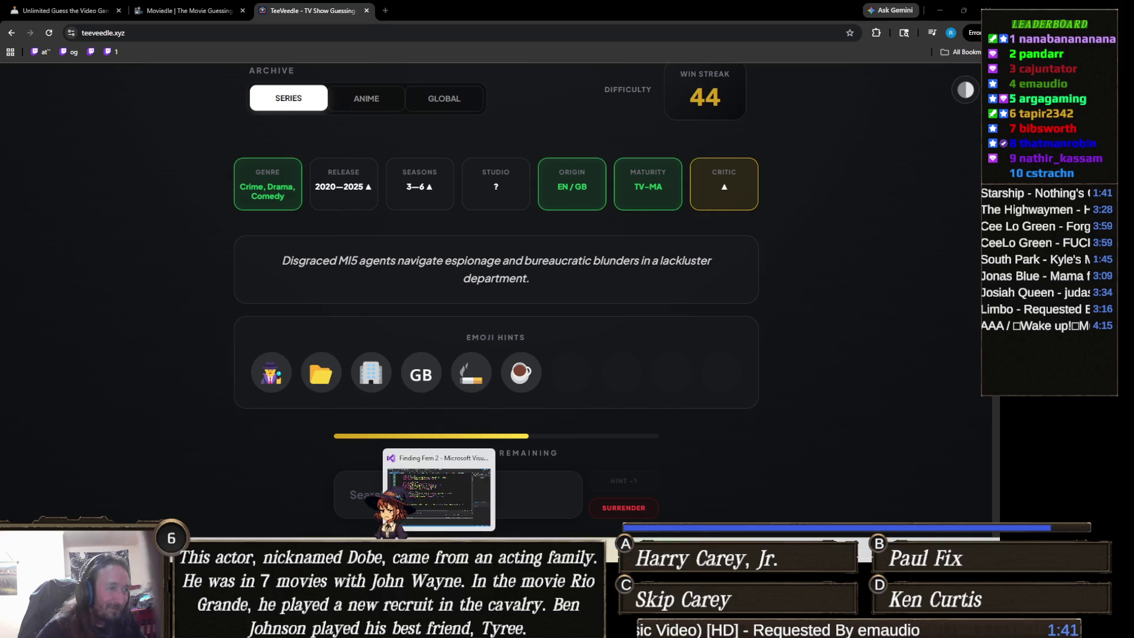
Switch from the TeeVeedle browser game to the Unity editor's Finding Fern 2 project.
click(416, 496)
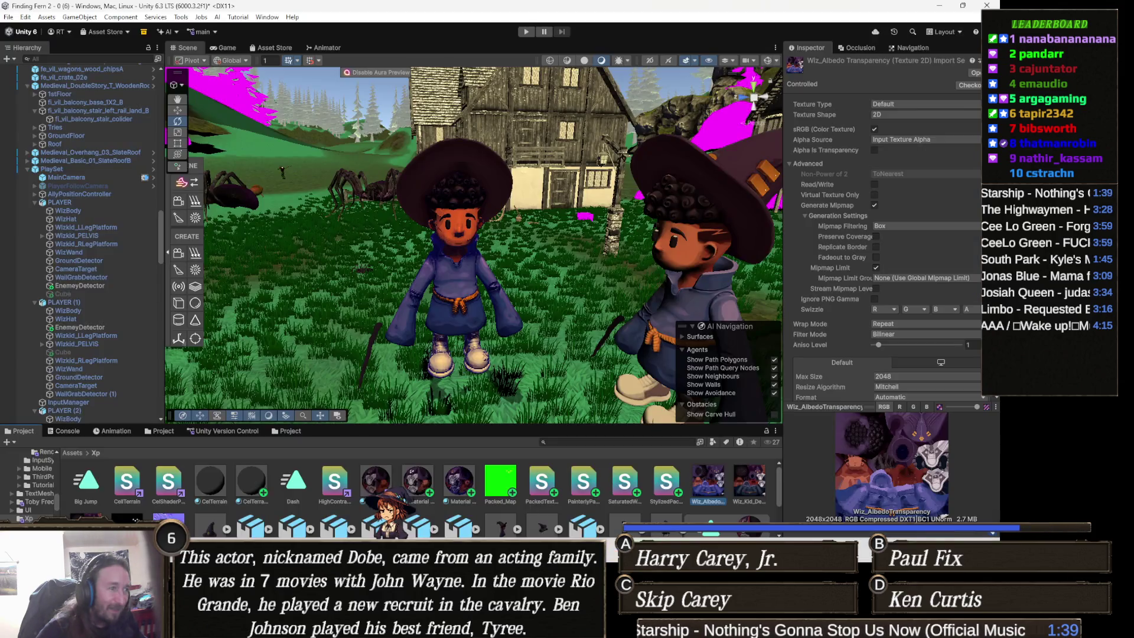
Orbit and move the Scene view in close on the two wizard characters in the grass.
mouse_move(546, 340)
mouse_down()
mouse_move(560, 328)
mouse_move(408, 343)
mouse_move(417, 337)
mouse_up()
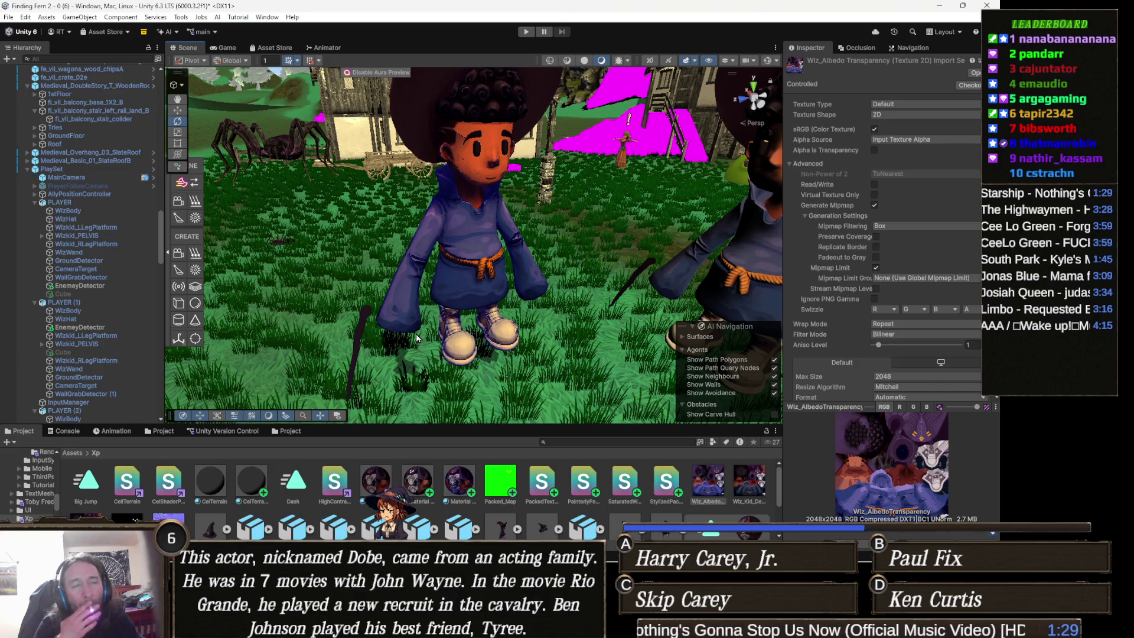
mouse_move(455, 336)
mouse_down()
mouse_move(545, 310)
mouse_move(503, 295)
mouse_up()
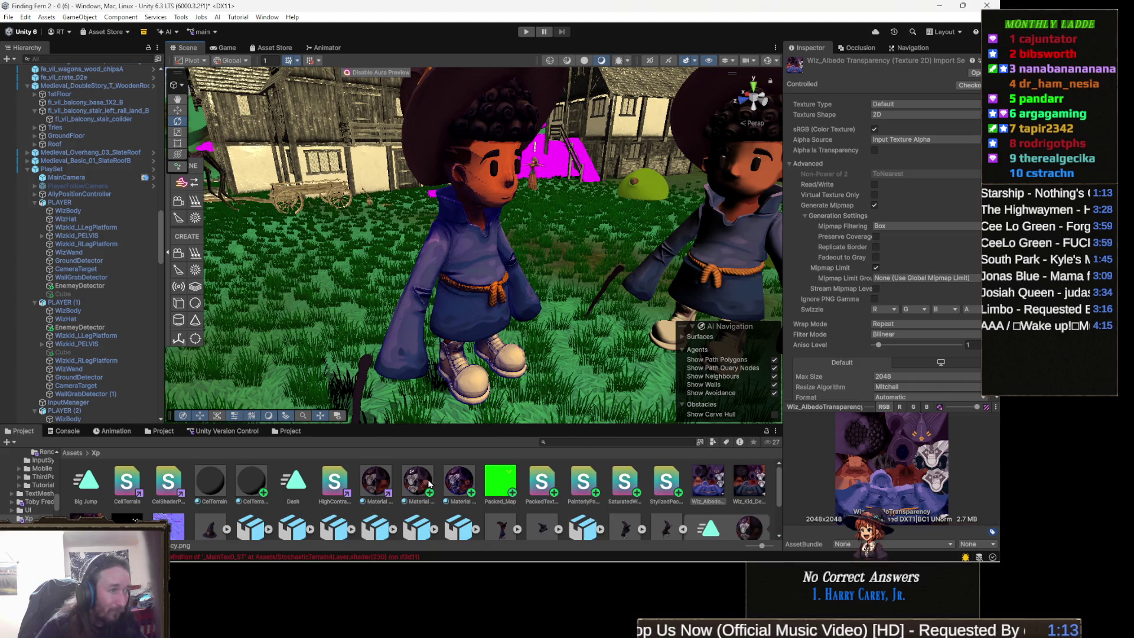
mouse_move(473, 360)
mouse_down()
mouse_move(477, 341)
mouse_move(428, 333)
mouse_up()
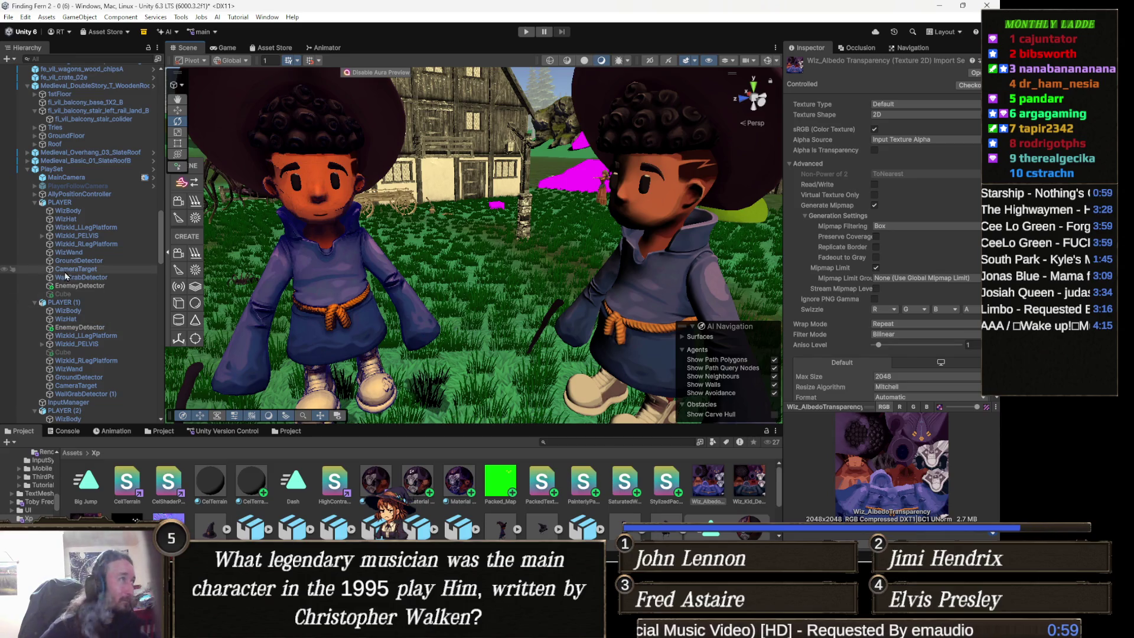
Collapse the Rocks group at the top of the Hierarchy.
scroll(69, 268, up, 6)
scroll(70, 268, up, 15)
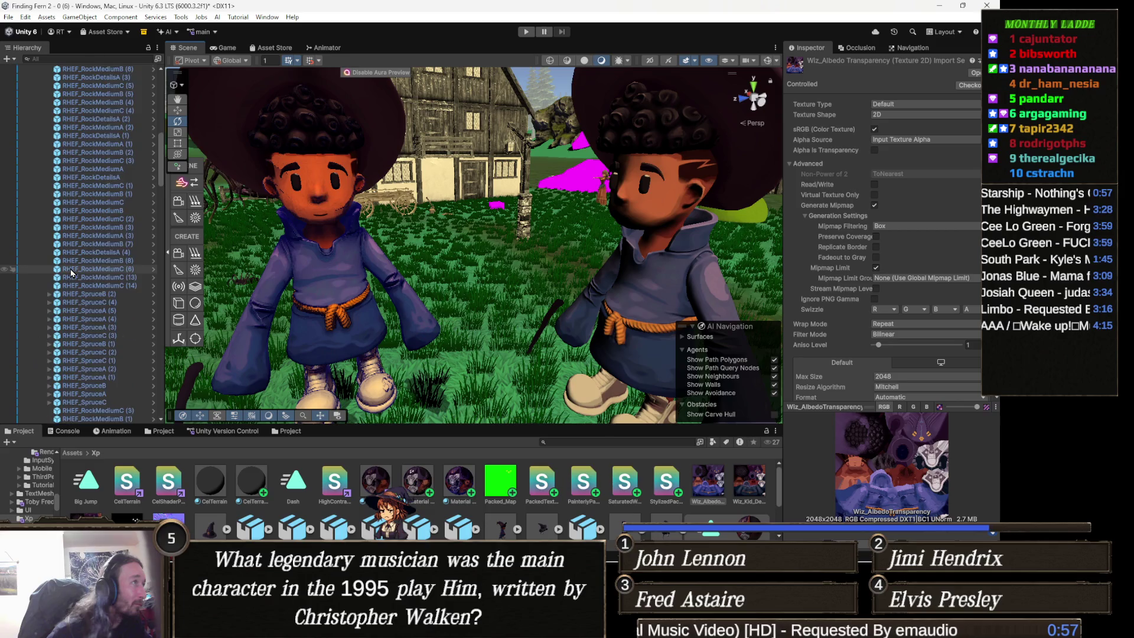
click(64, 109)
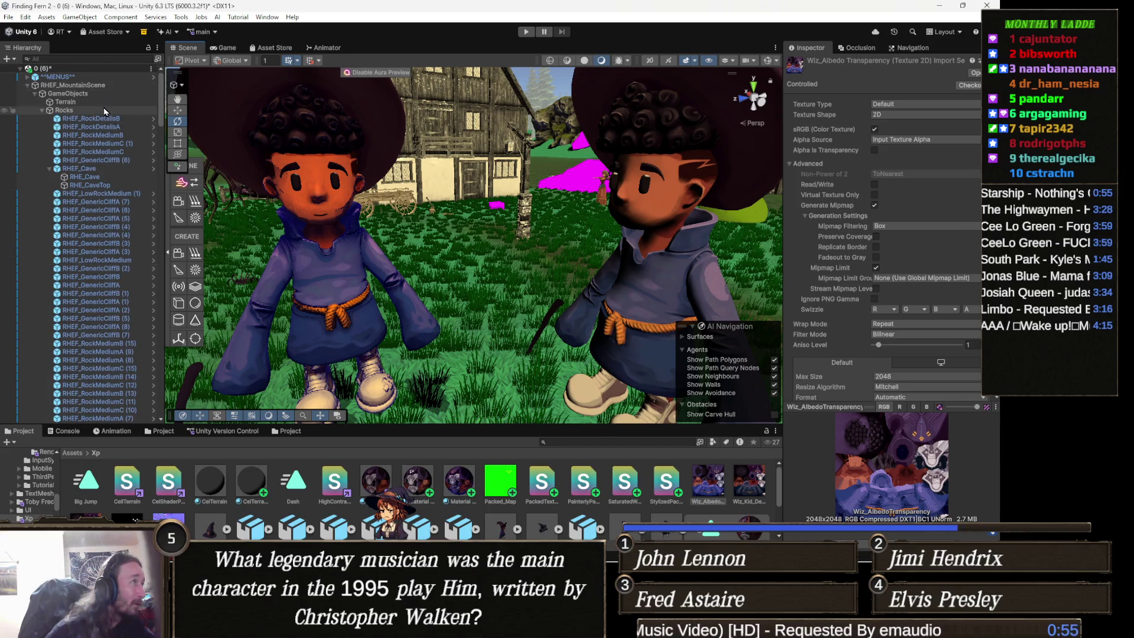
key(Left)
Find and select Directional light (2) via a 'directional' Hierarchy search, then clear the search.
click(116, 60)
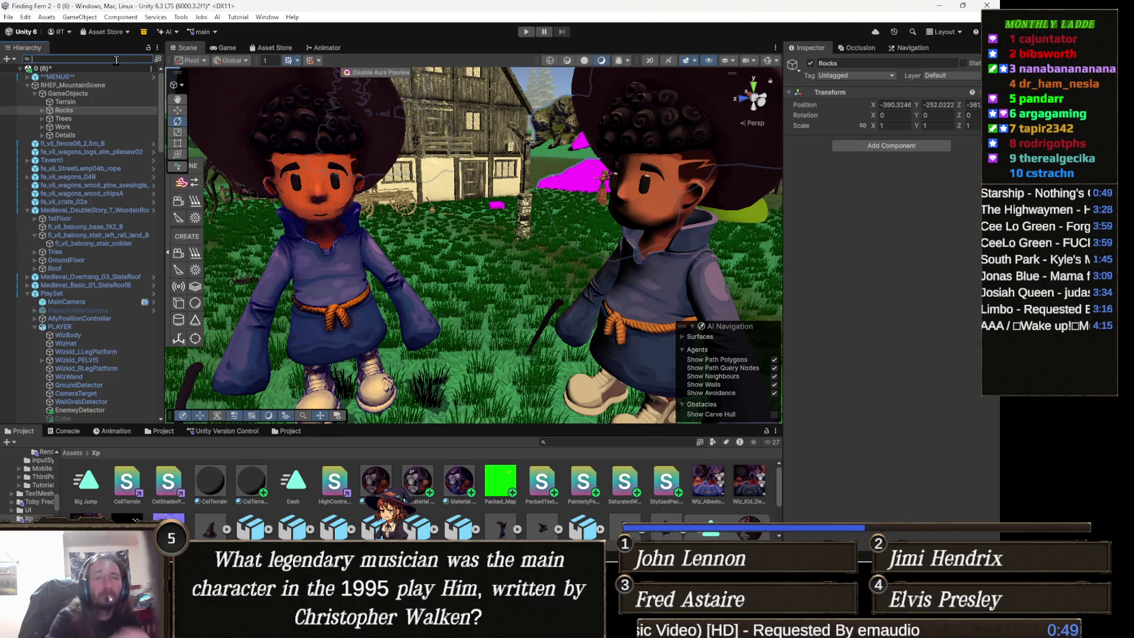
text(directional)
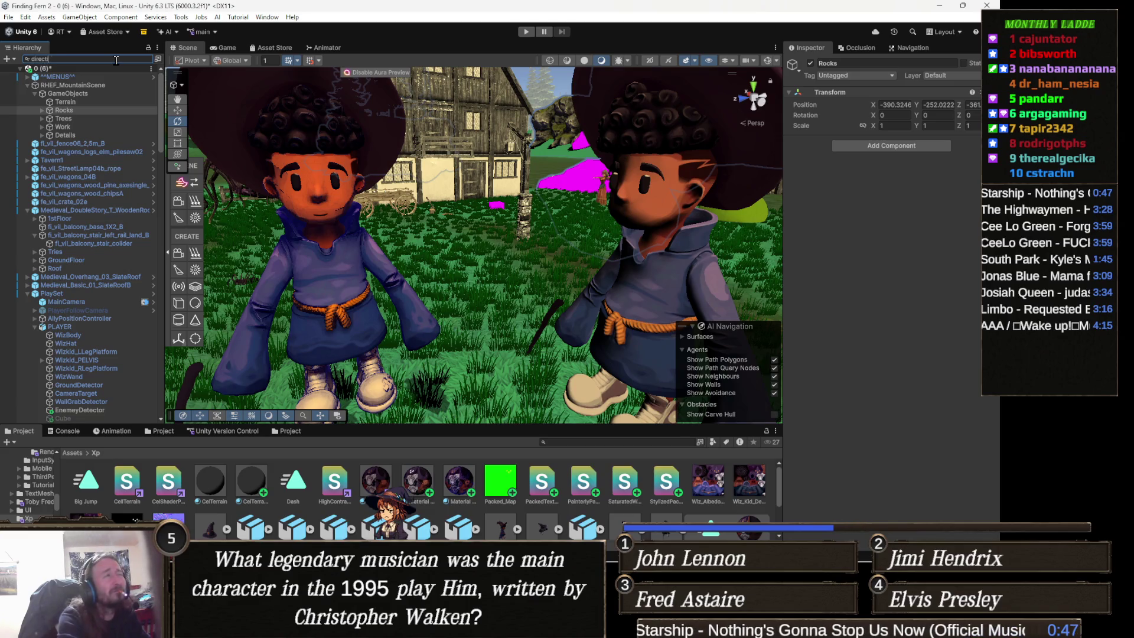
click(105, 77)
click(148, 59)
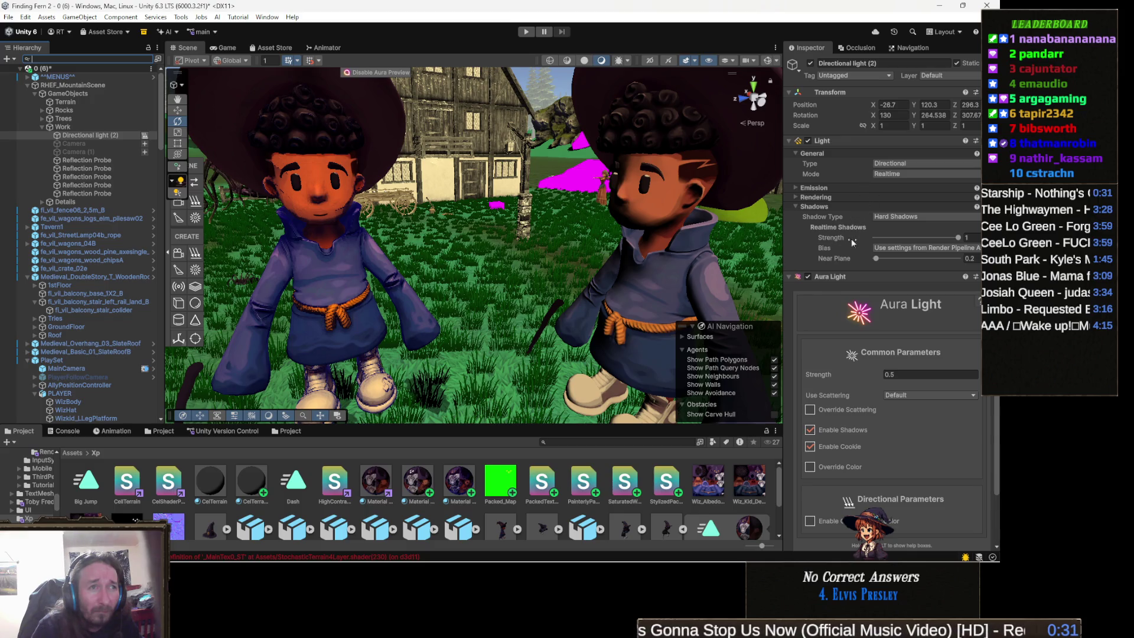
Disable the light's Aura Light and apply the Forest ambience preset to the scene.
click(808, 277)
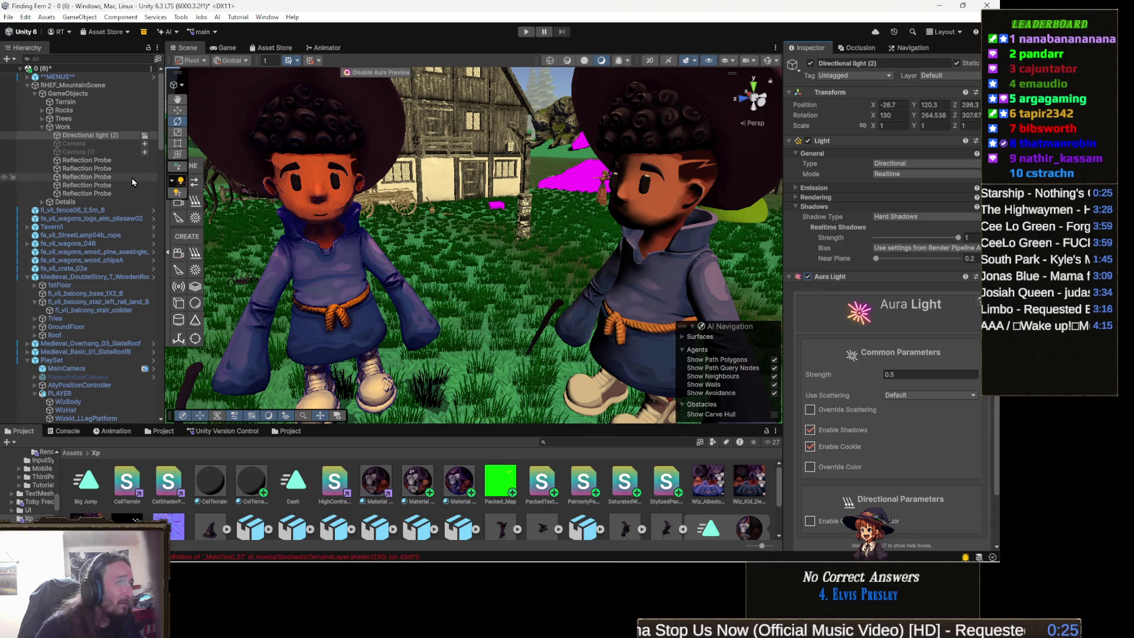
click(196, 181)
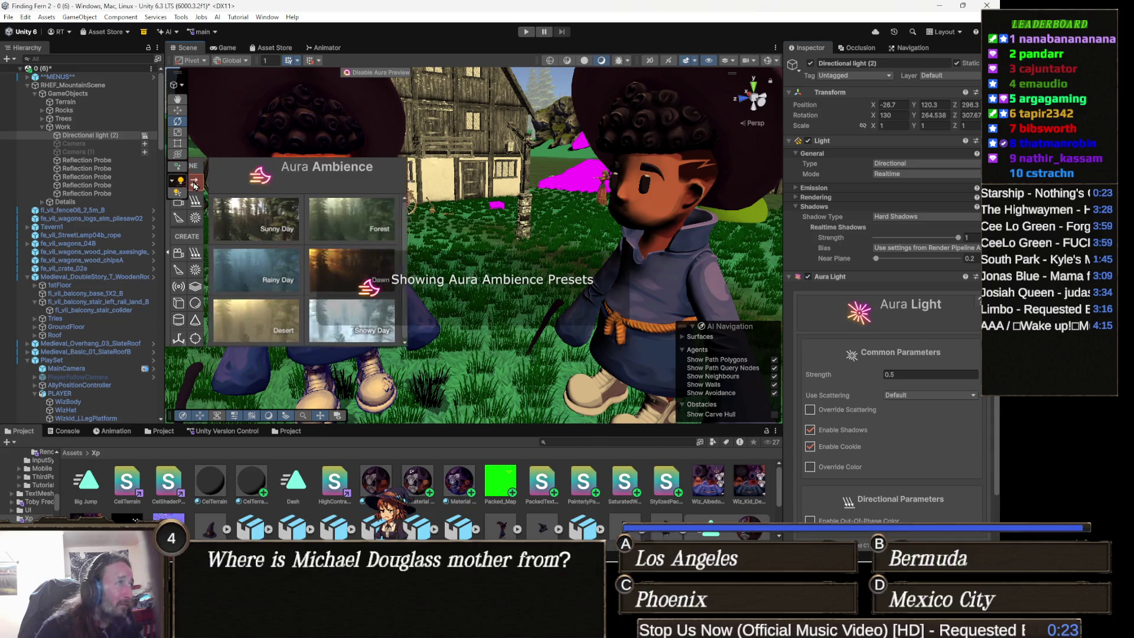
click(345, 222)
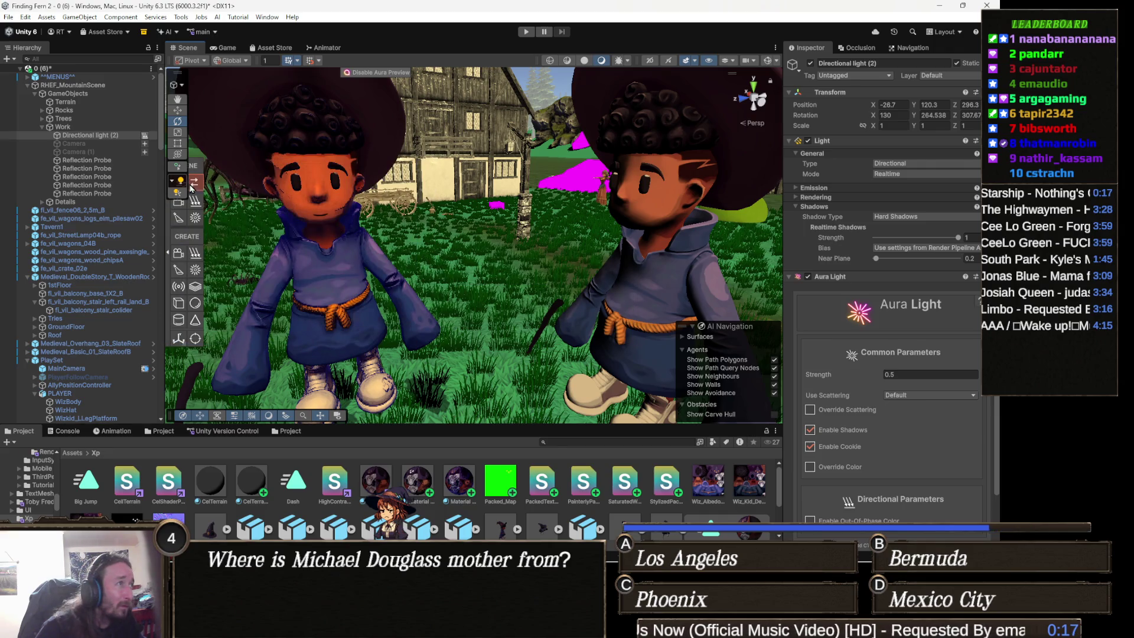
mouse_move(207, 191)
mouse_down()
mouse_move(627, 167)
mouse_move(601, 216)
mouse_move(609, 275)
mouse_up()
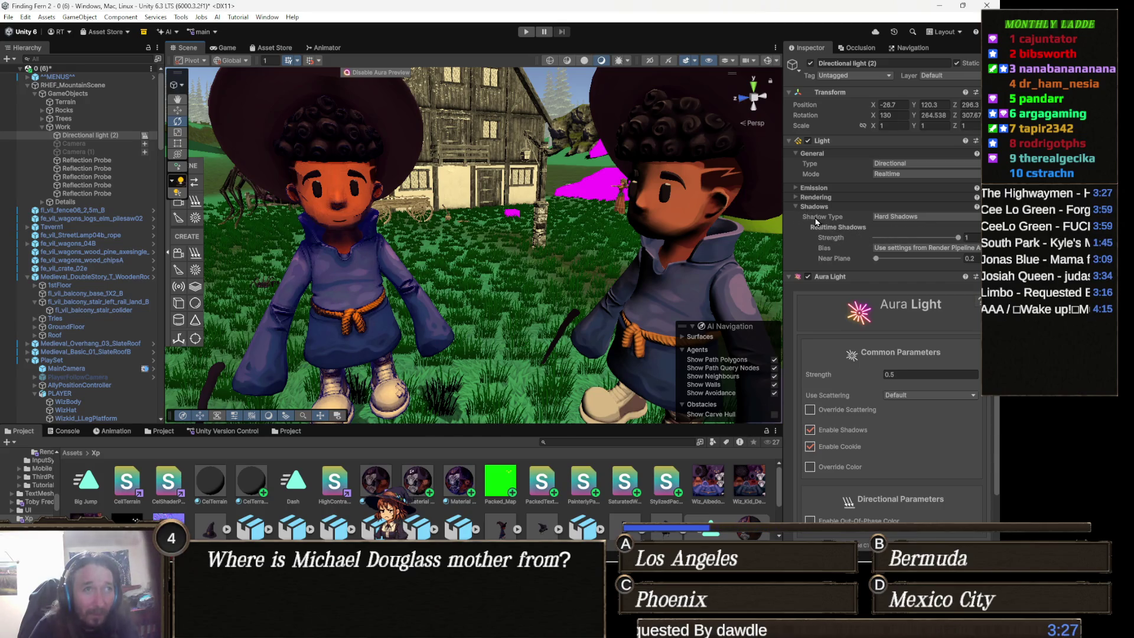
Change the directional light's Shadow Type to Soft Shadows.
mouse_move(830, 224)
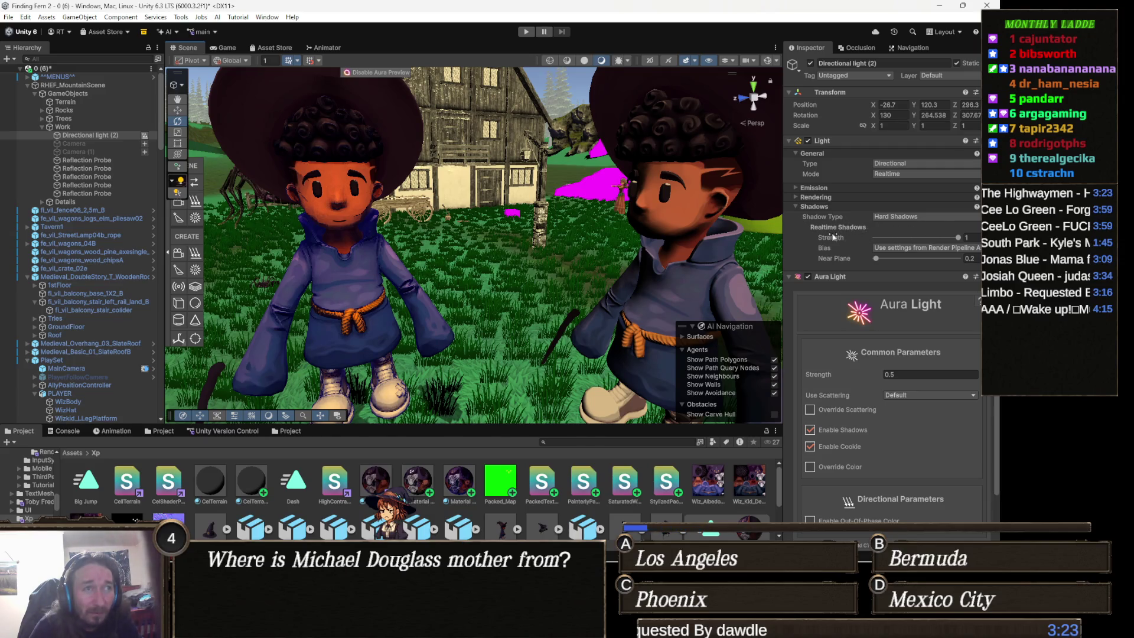
click(894, 216)
click(913, 251)
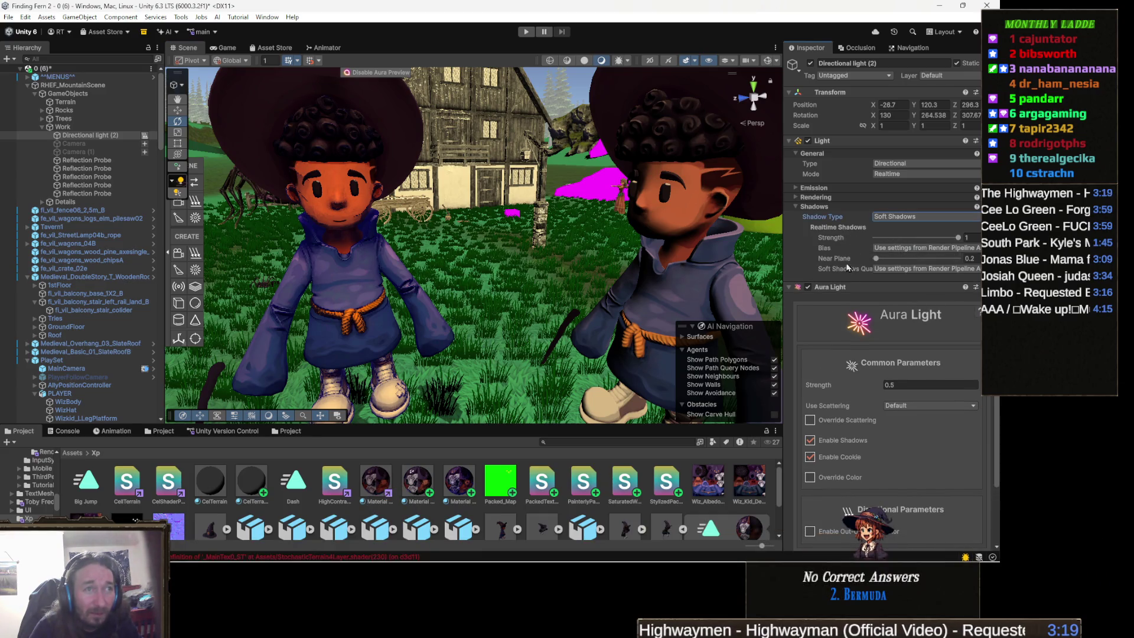
Collapse the Aura Light component, toggle it off and on, and bring up its context menu.
click(839, 288)
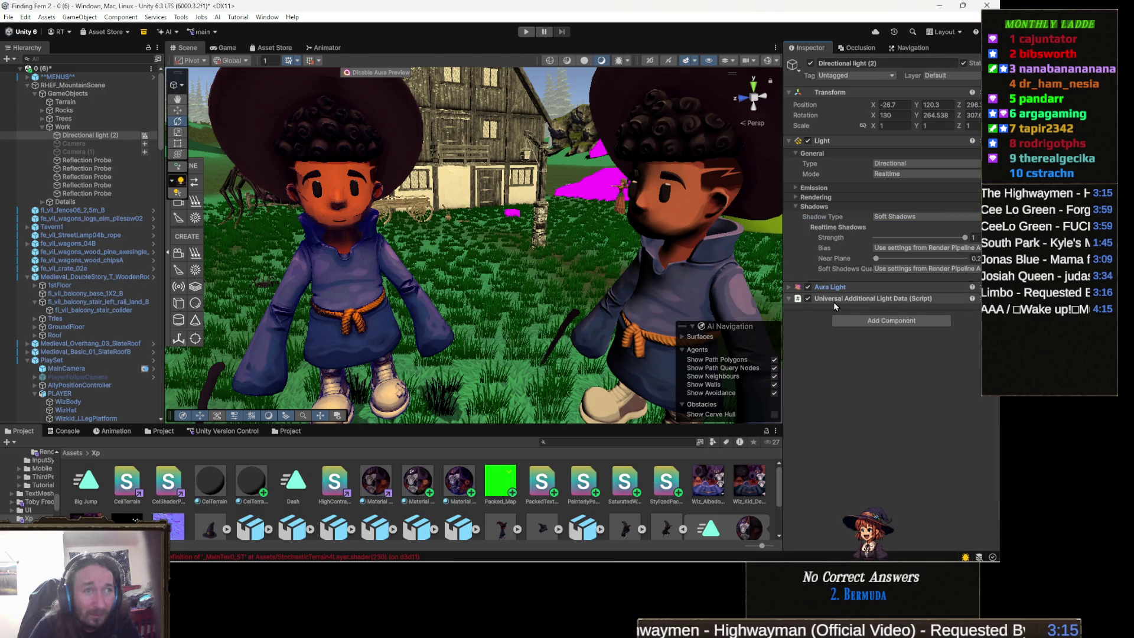
click(807, 288)
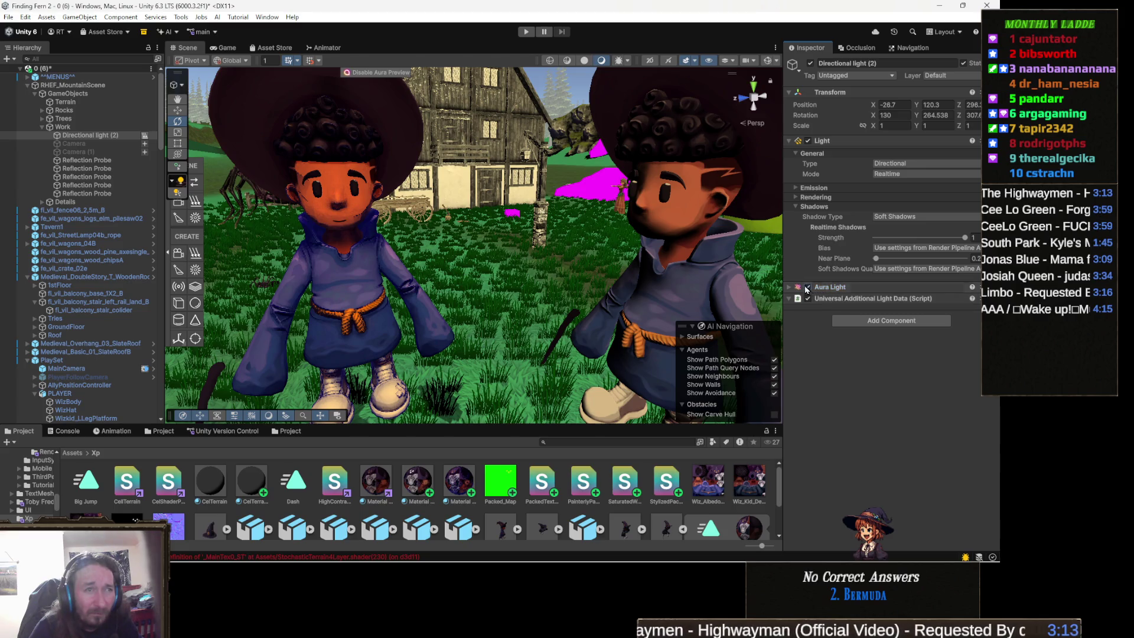
click(807, 287)
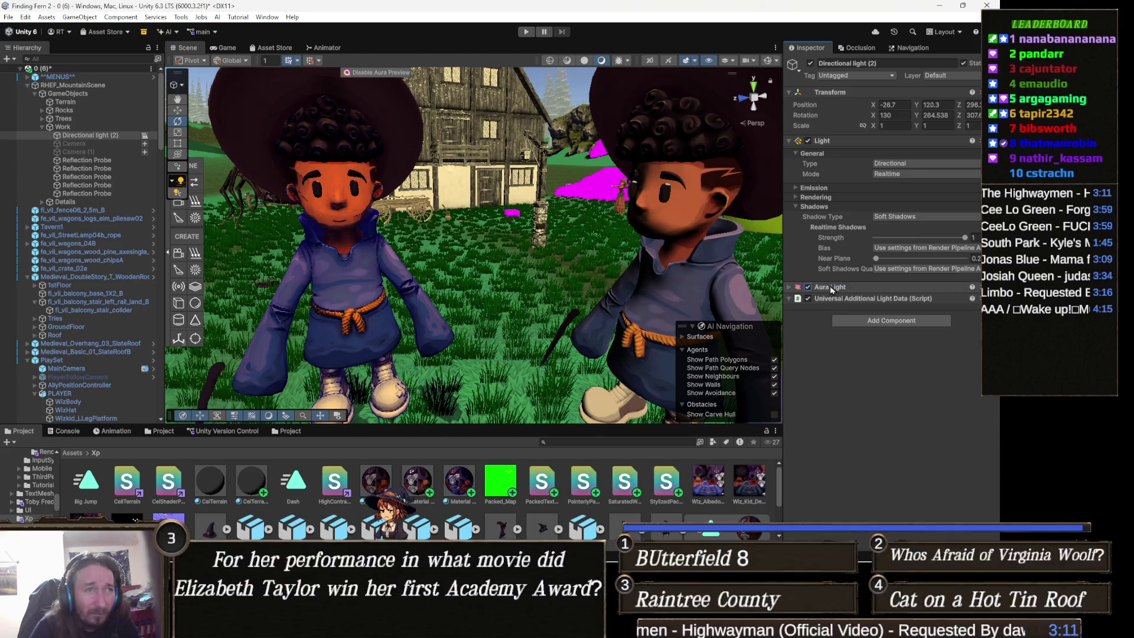
right_click(831, 287)
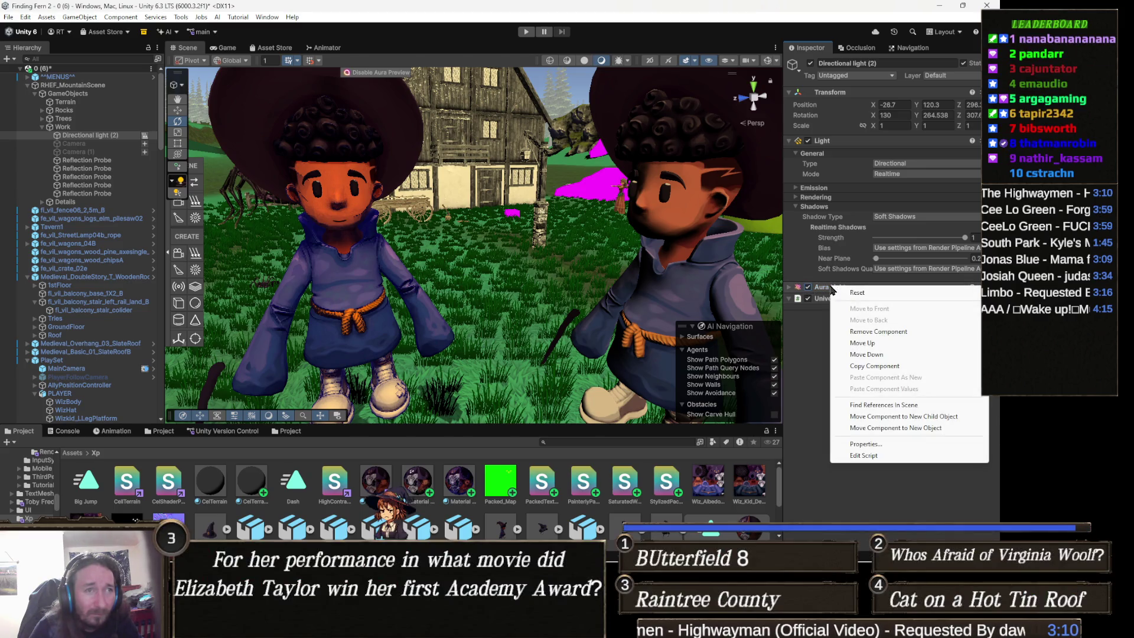
Remove the Aura Light component from Directional light (2).
click(894, 335)
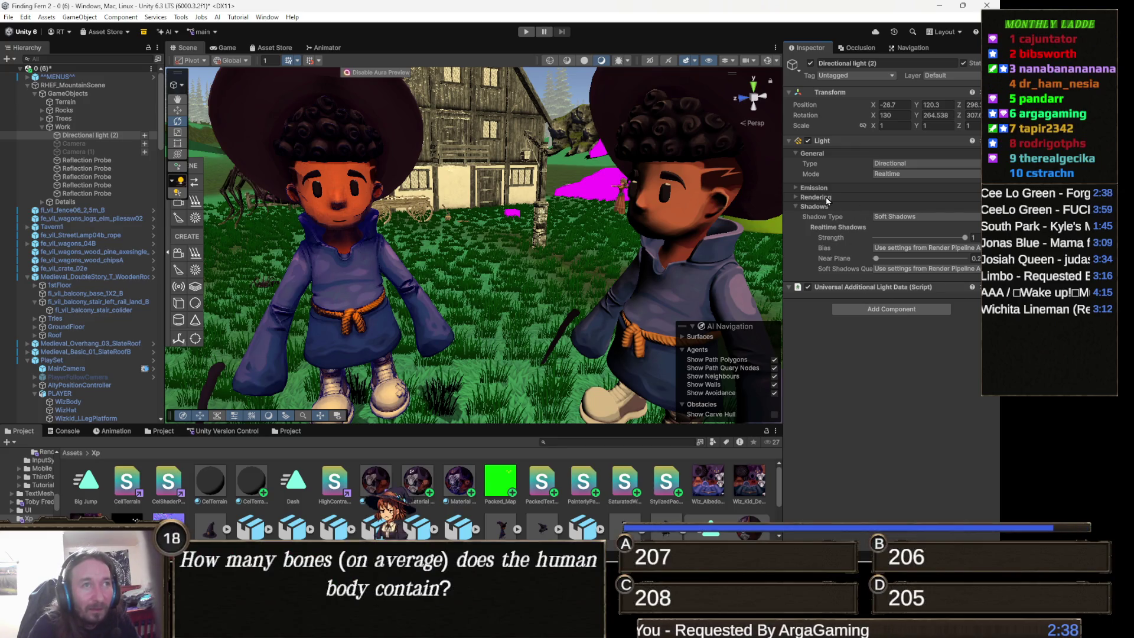
Review the light's Rendering, Emission and Shadows sections, leaving the culling mask unchanged.
click(823, 199)
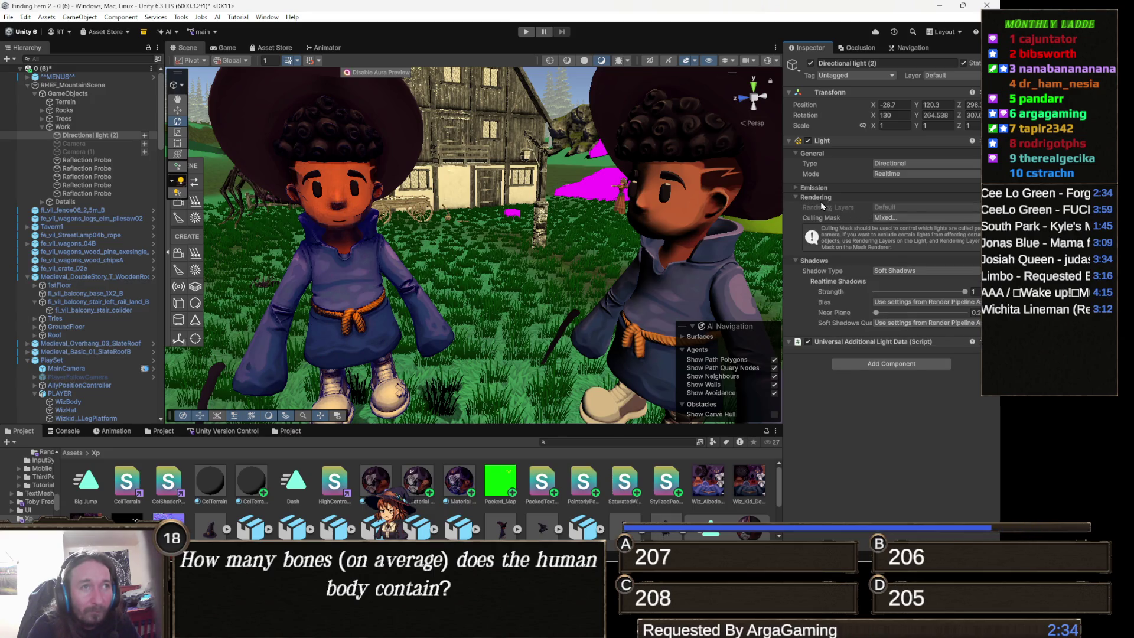
click(901, 218)
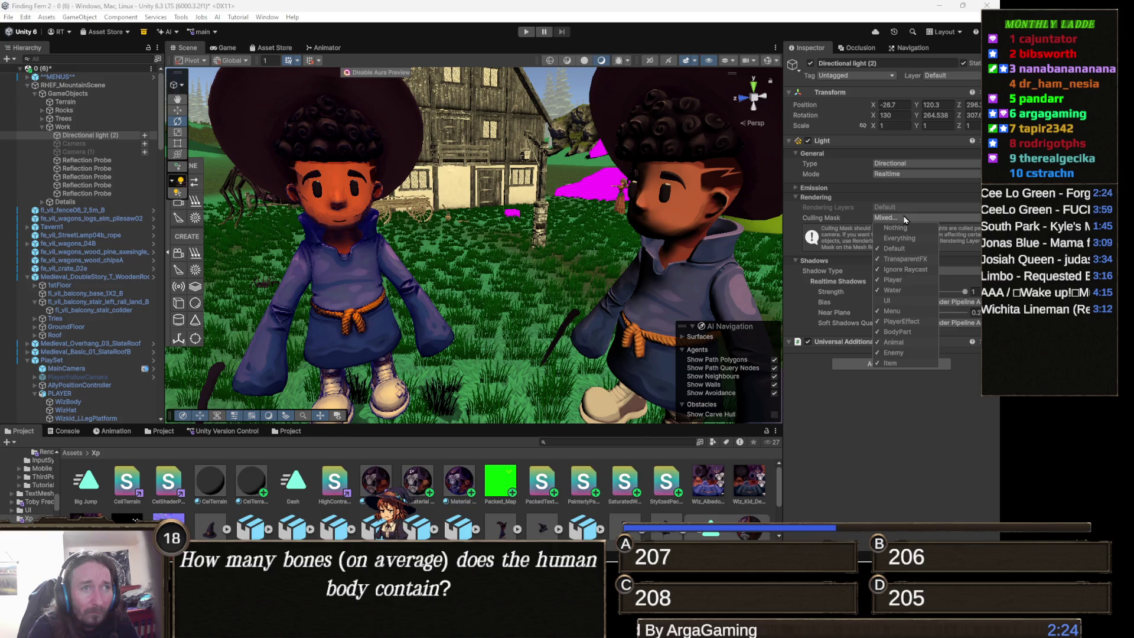
click(833, 219)
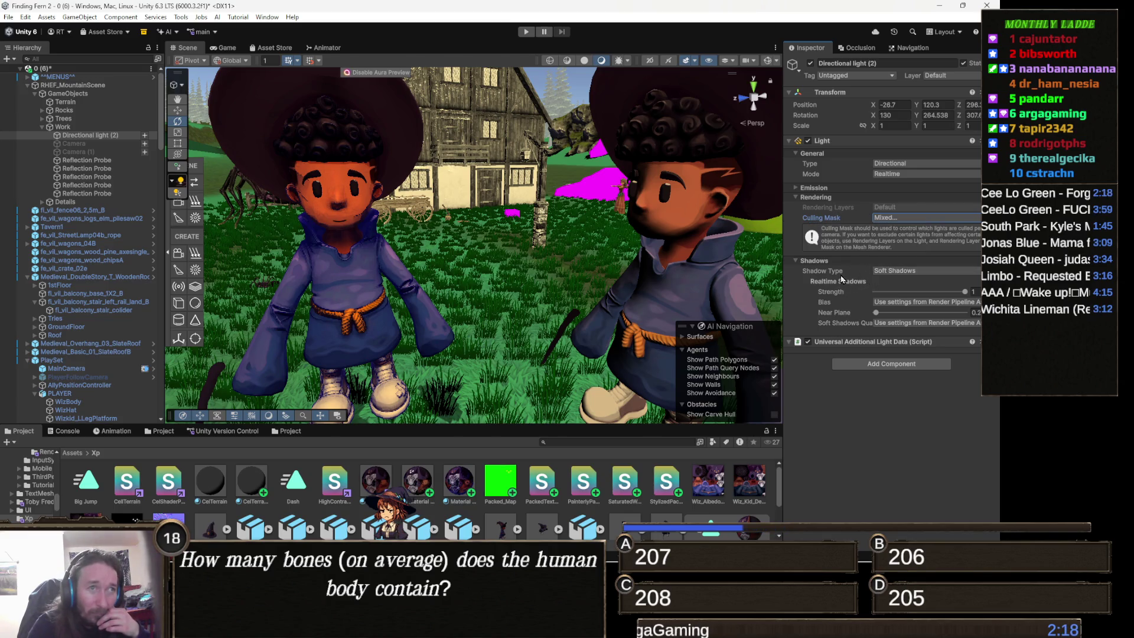
click(825, 197)
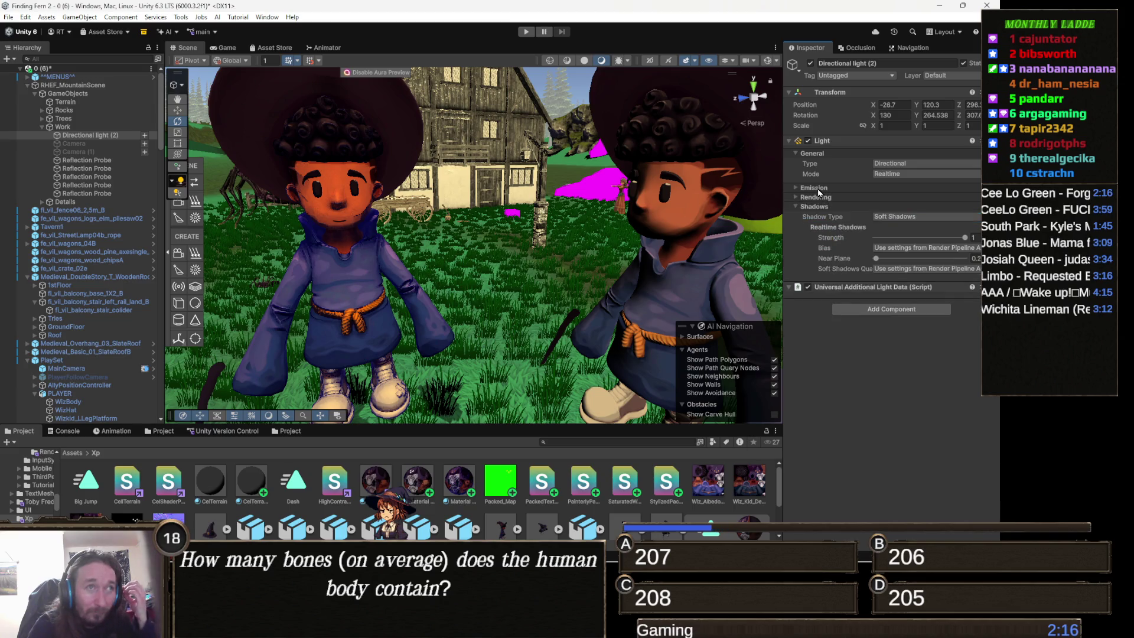
click(814, 188)
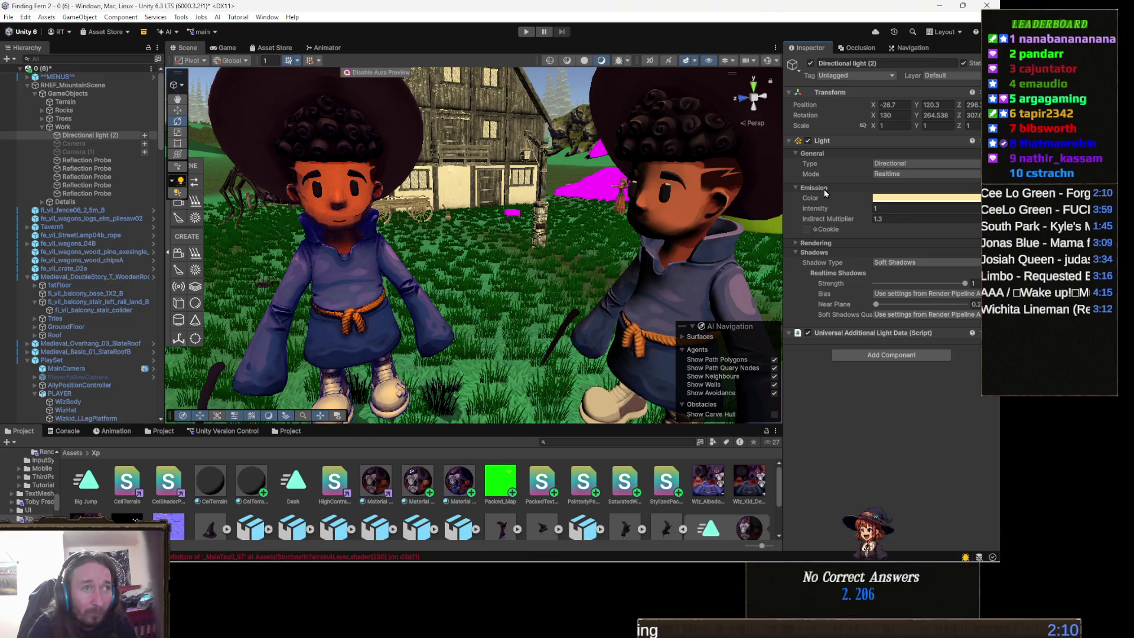
click(825, 189)
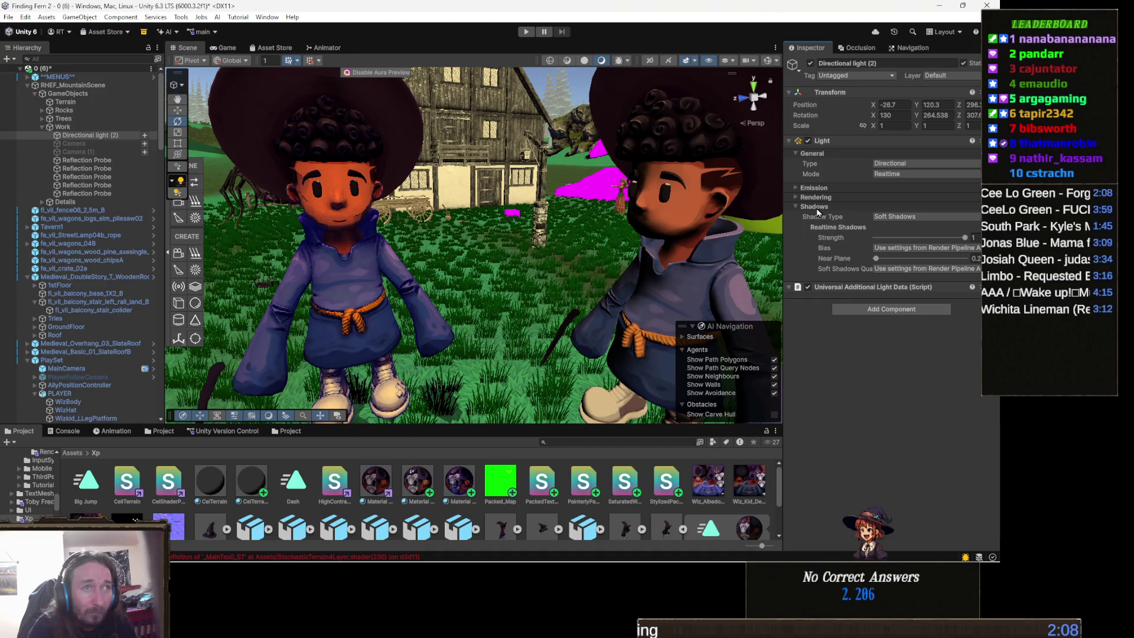
click(818, 210)
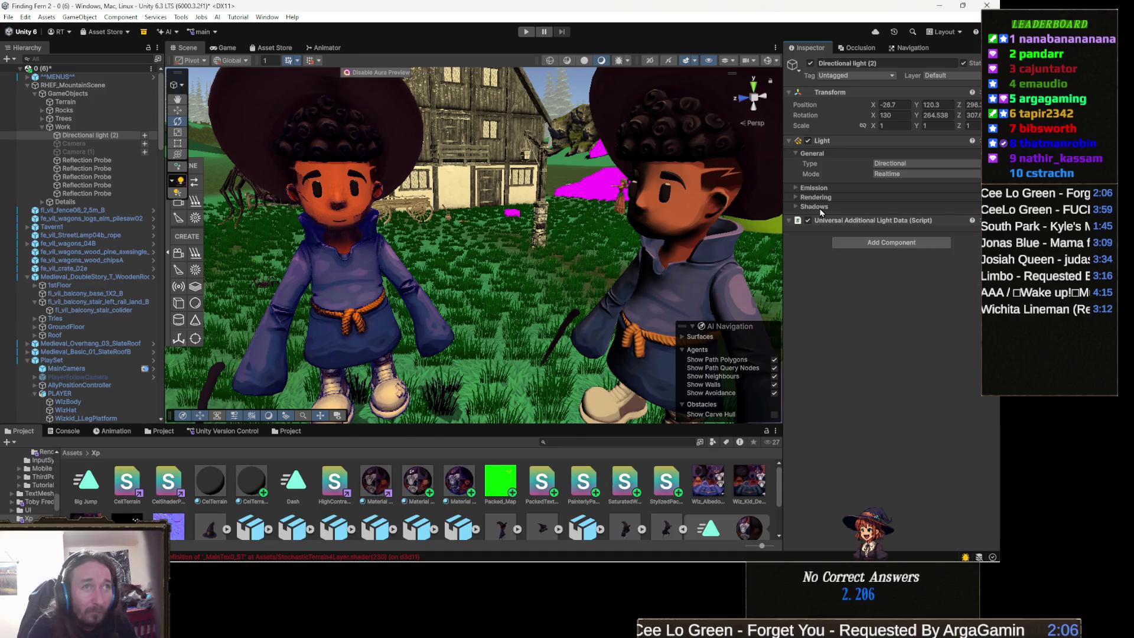
Keep Light Mode on Realtime and fold then re-expand Universal Additional Light Data.
click(888, 175)
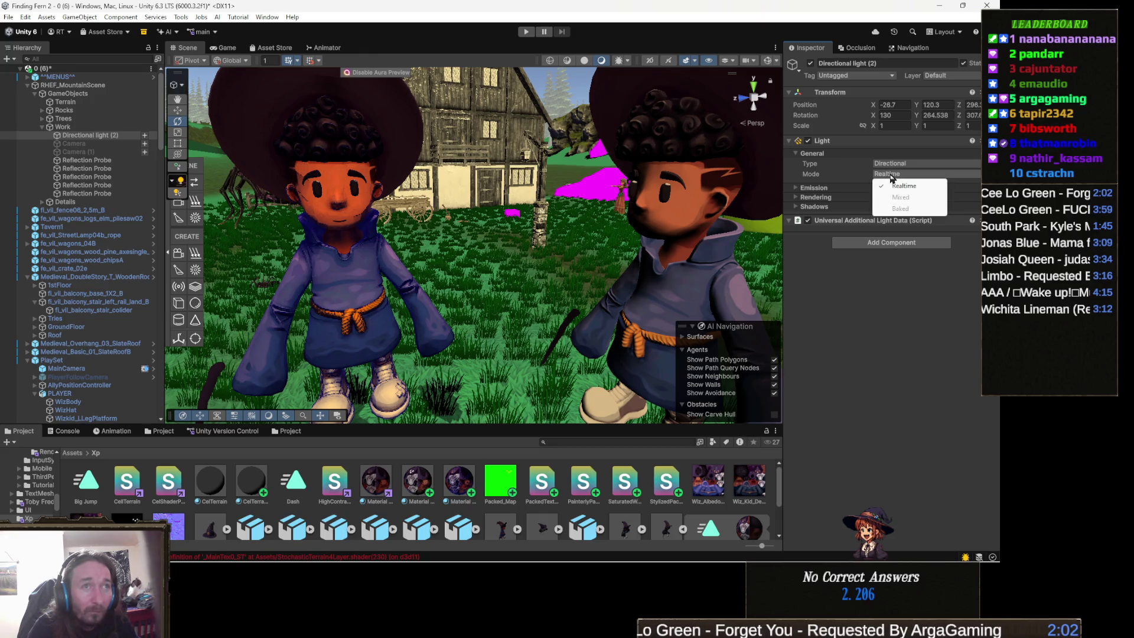
click(855, 188)
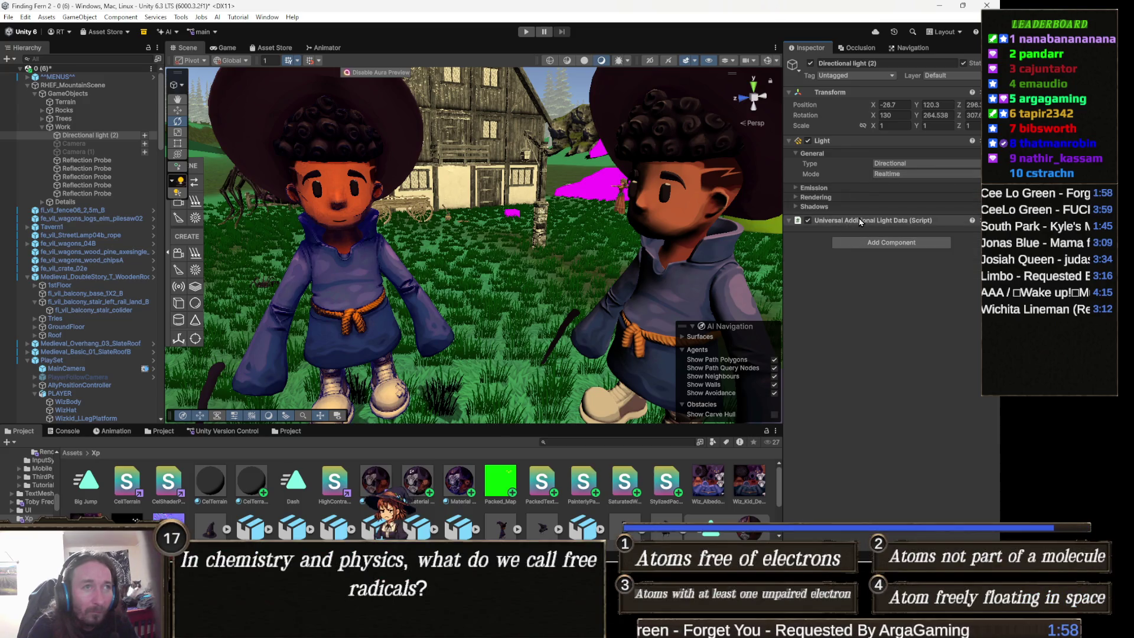
click(859, 220)
click(859, 221)
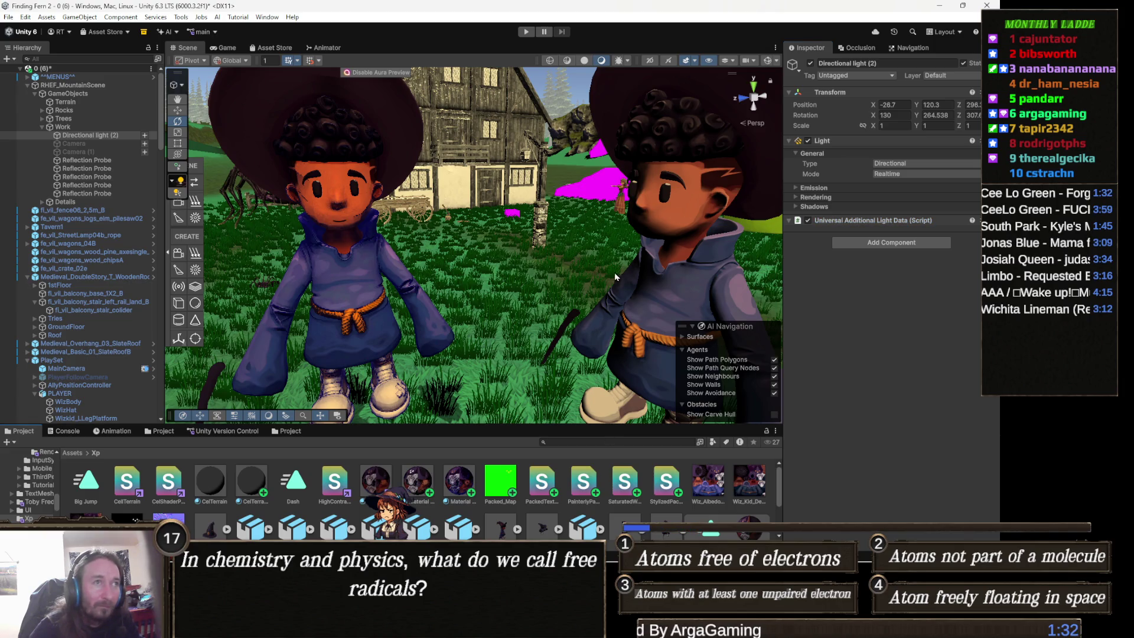
Open the Package Manager via Window > Package Management.
click(267, 17)
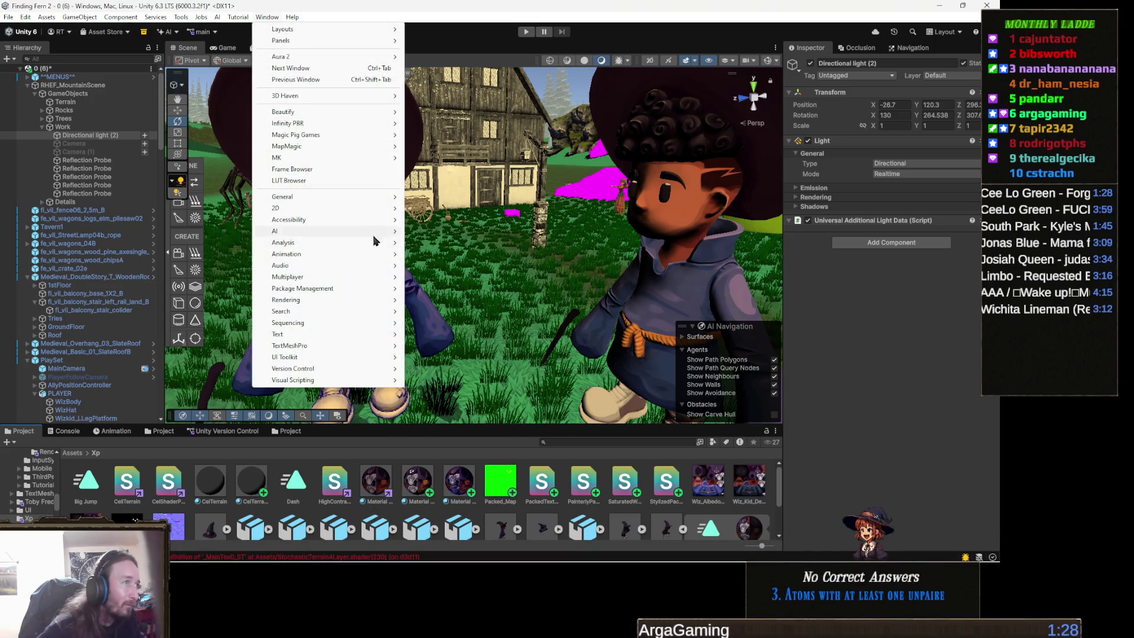
mouse_move(326, 289)
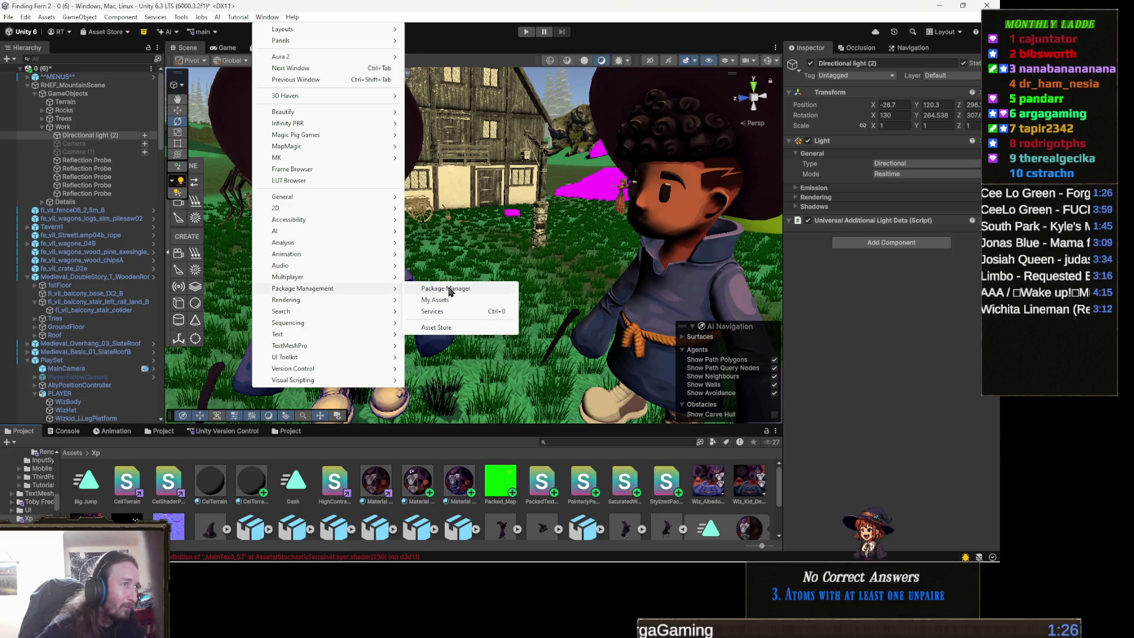
click(446, 289)
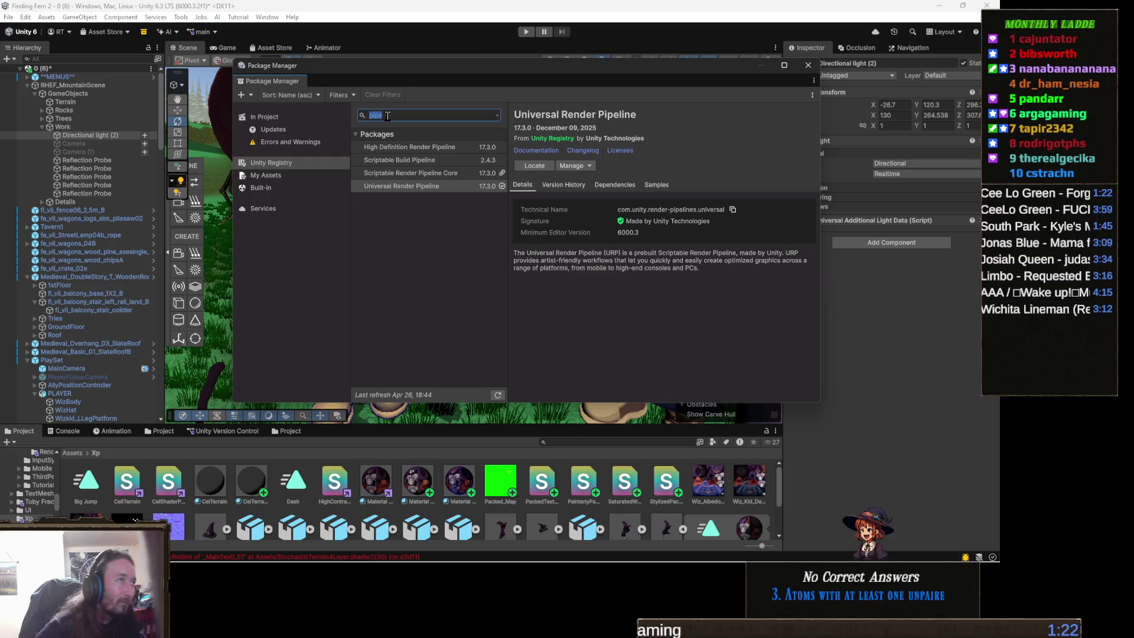
Replace the Package Manager's 'pipe' search filter with 'post'.
drag(388, 117, 352, 116)
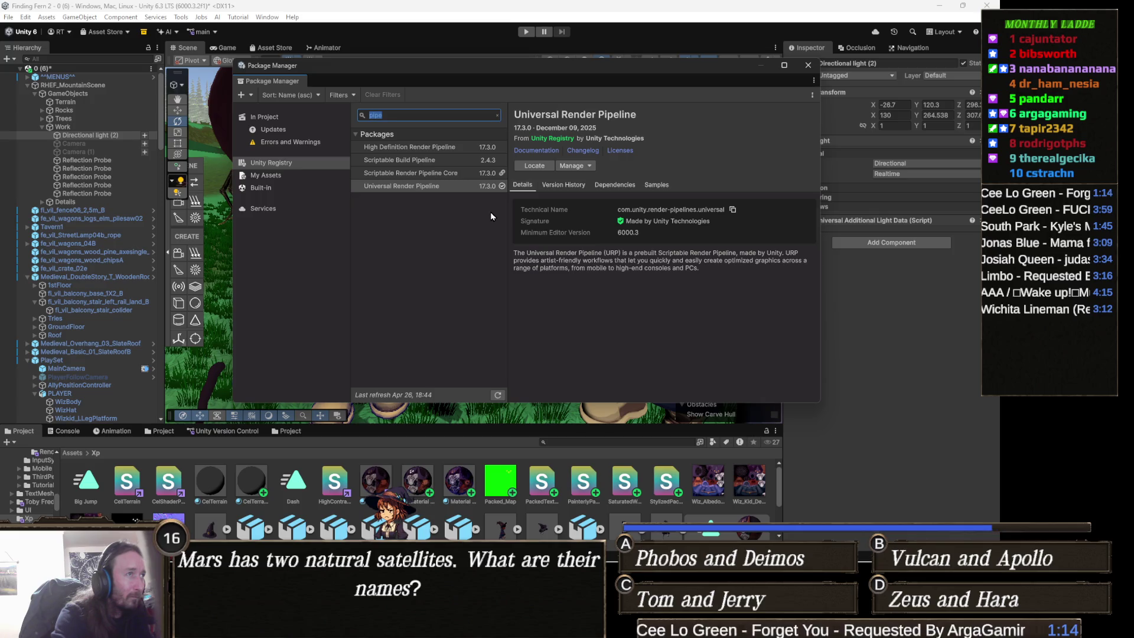
key(BackSpace)
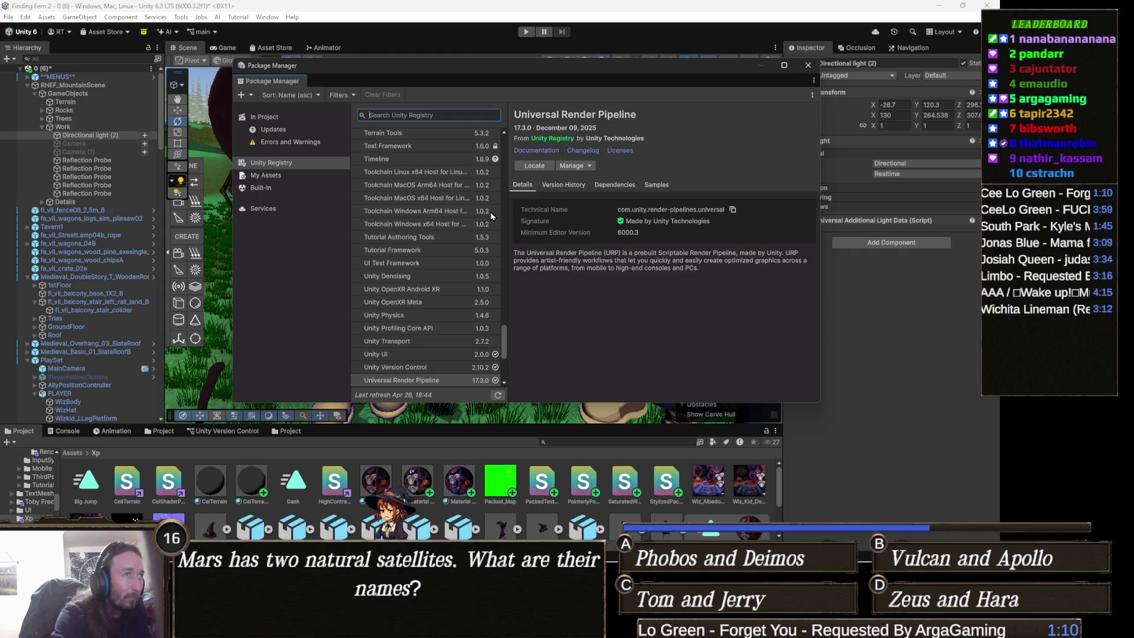
text(post)
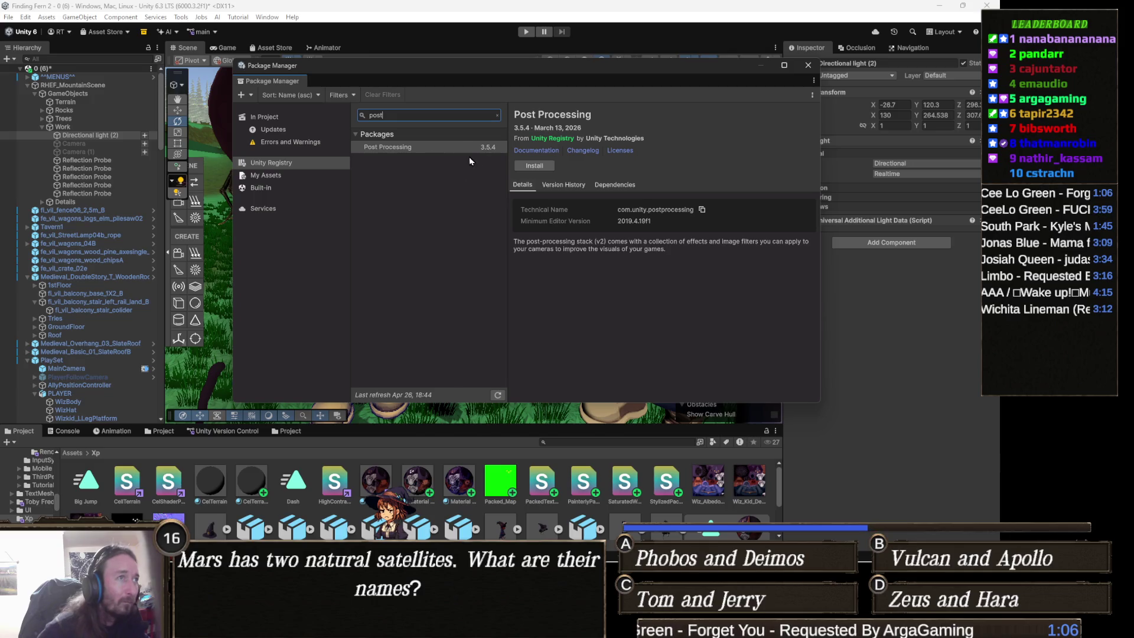
Review Post Processing's version history, including the 3.5.4 release notes, and install the package.
click(447, 147)
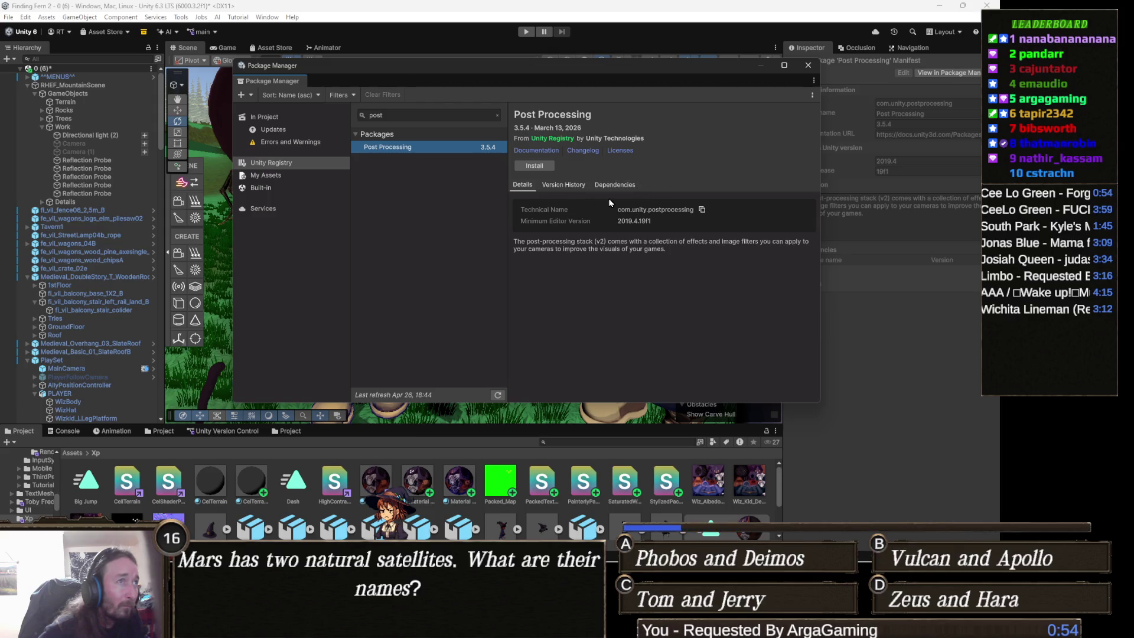
click(565, 186)
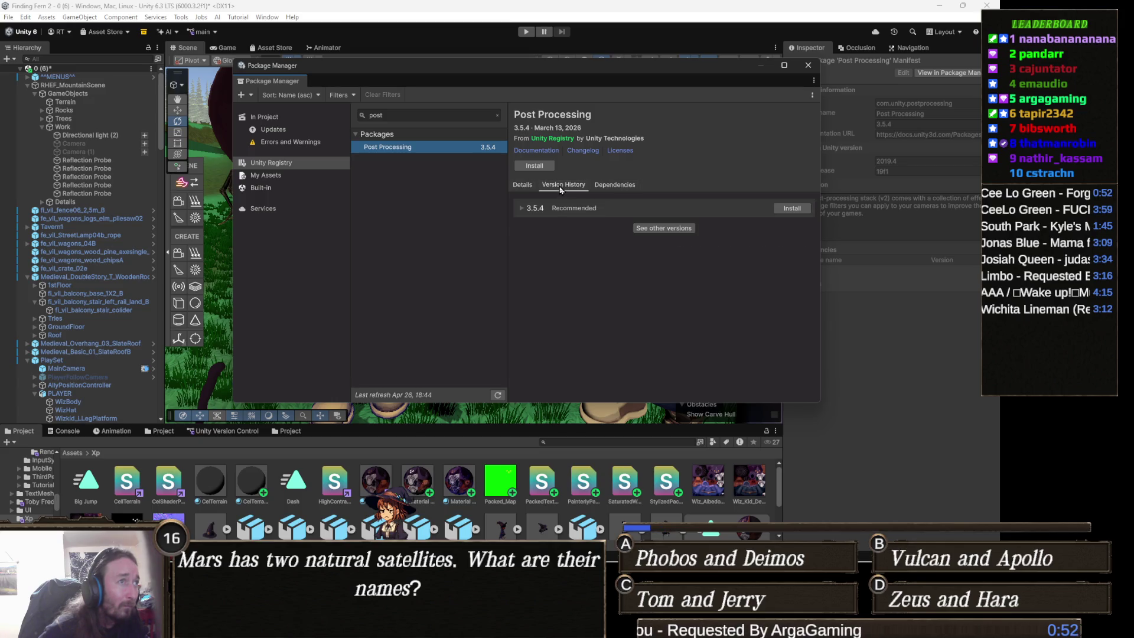
click(520, 209)
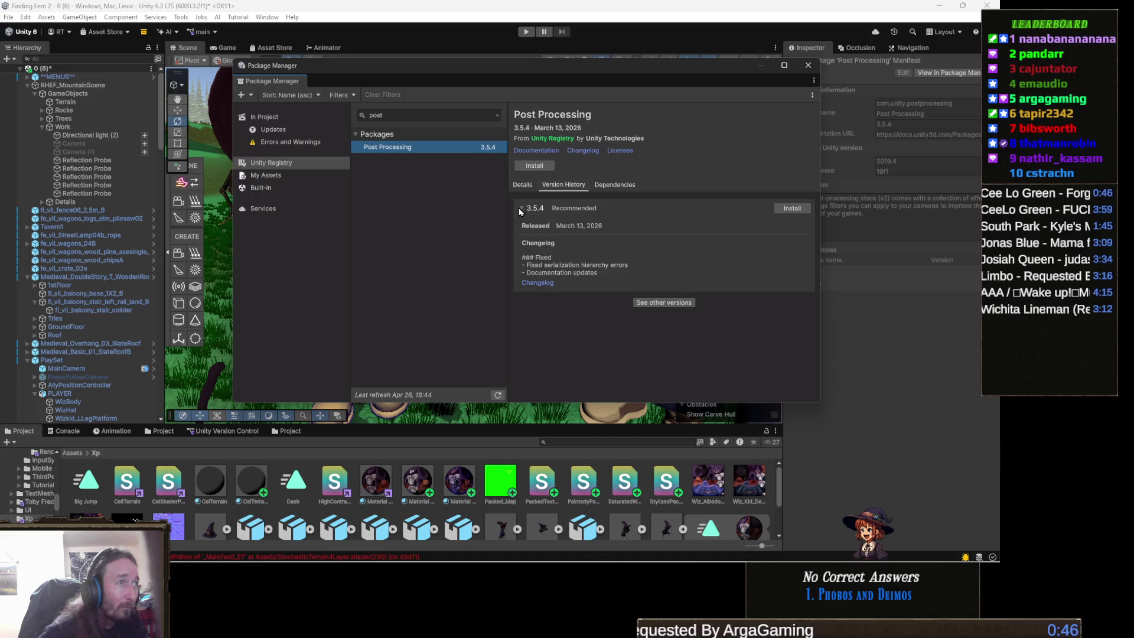
click(520, 208)
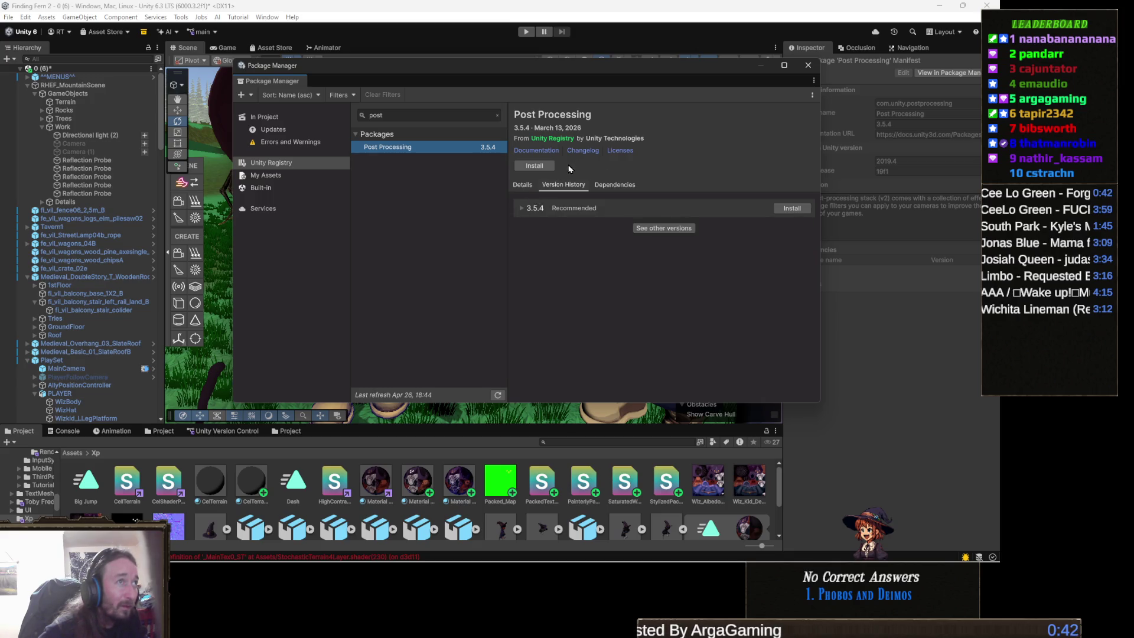
click(535, 166)
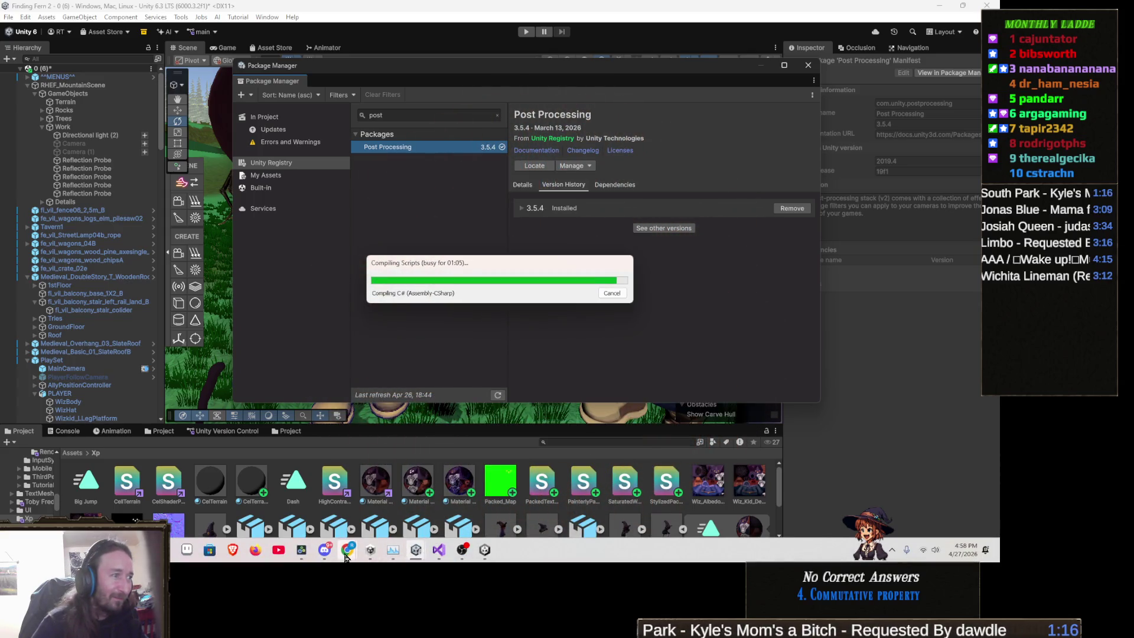
Bring the browser with the TeeVeedle round back in front while Unity finishes the Post Processing install.
mouse_move(346, 555)
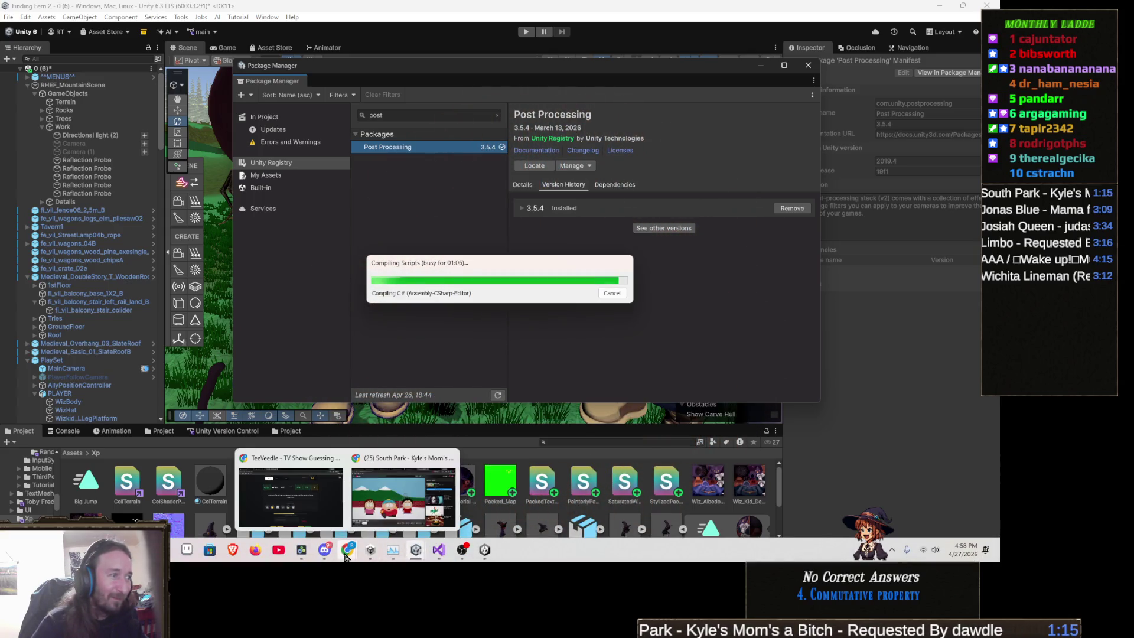
click(313, 502)
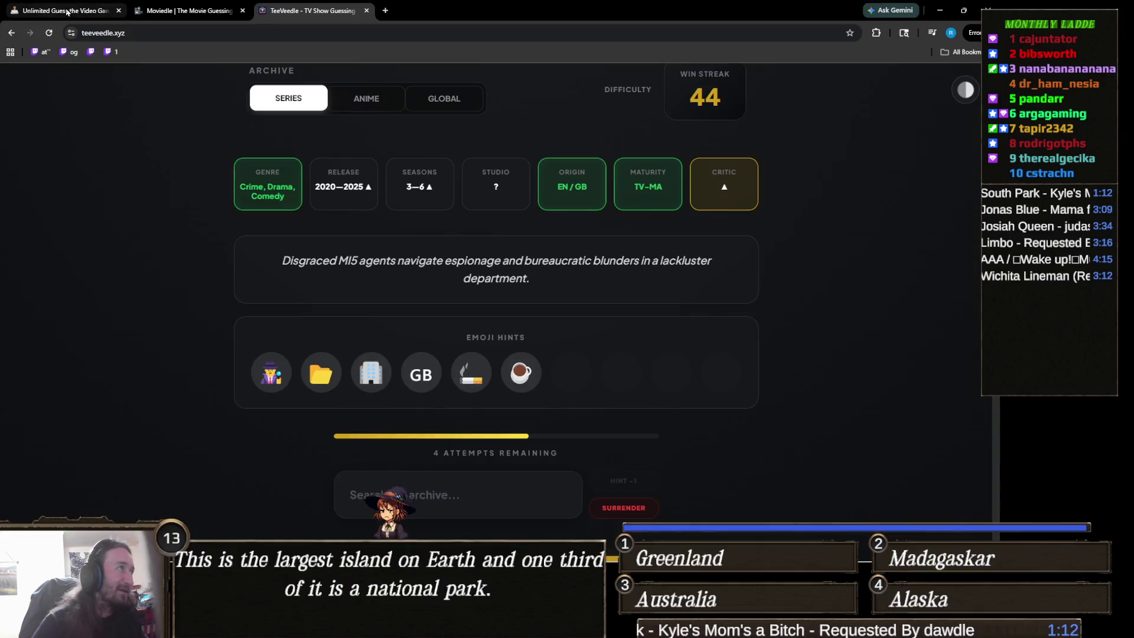
Start a new Gamedle round and guess Dishonored as the first game.
key(ctrl+1)
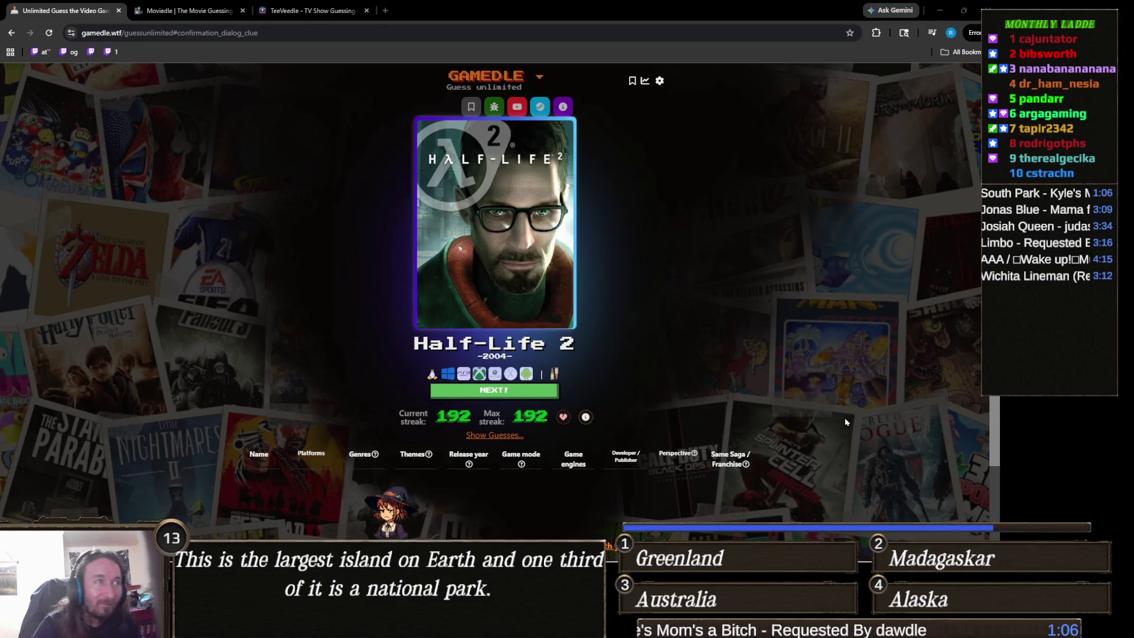
click(499, 393)
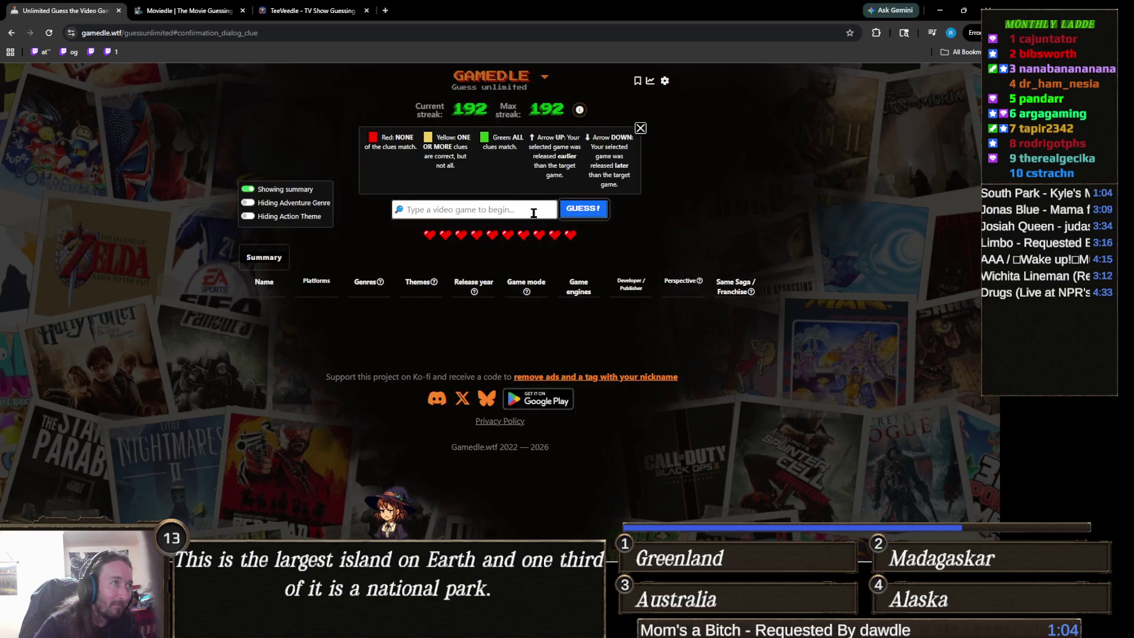
text(dish)
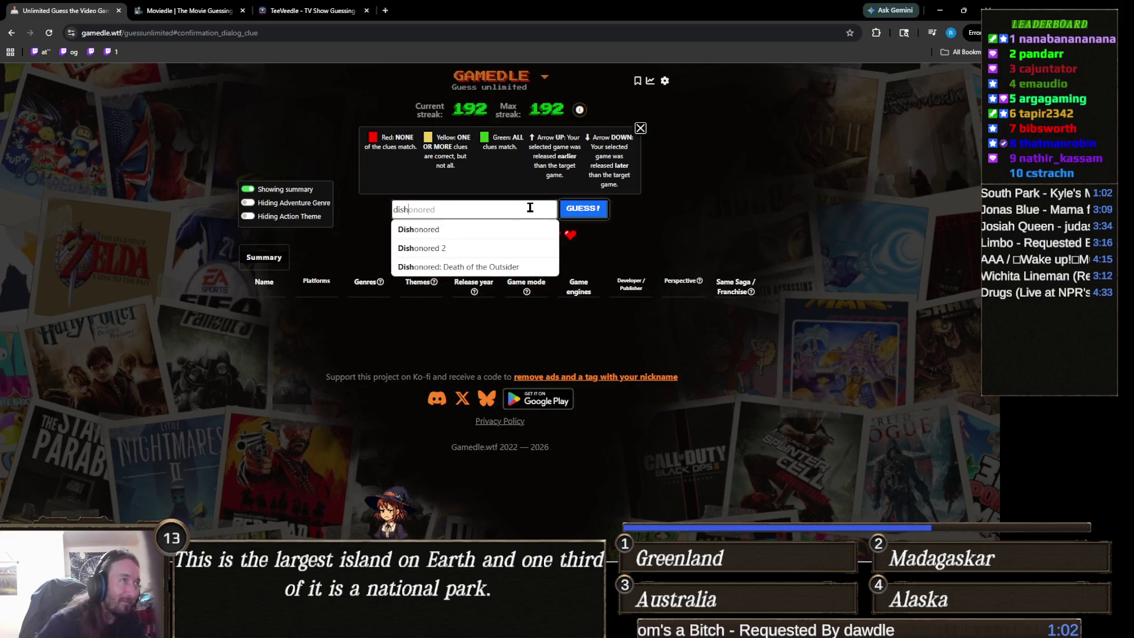
click(473, 229)
click(596, 210)
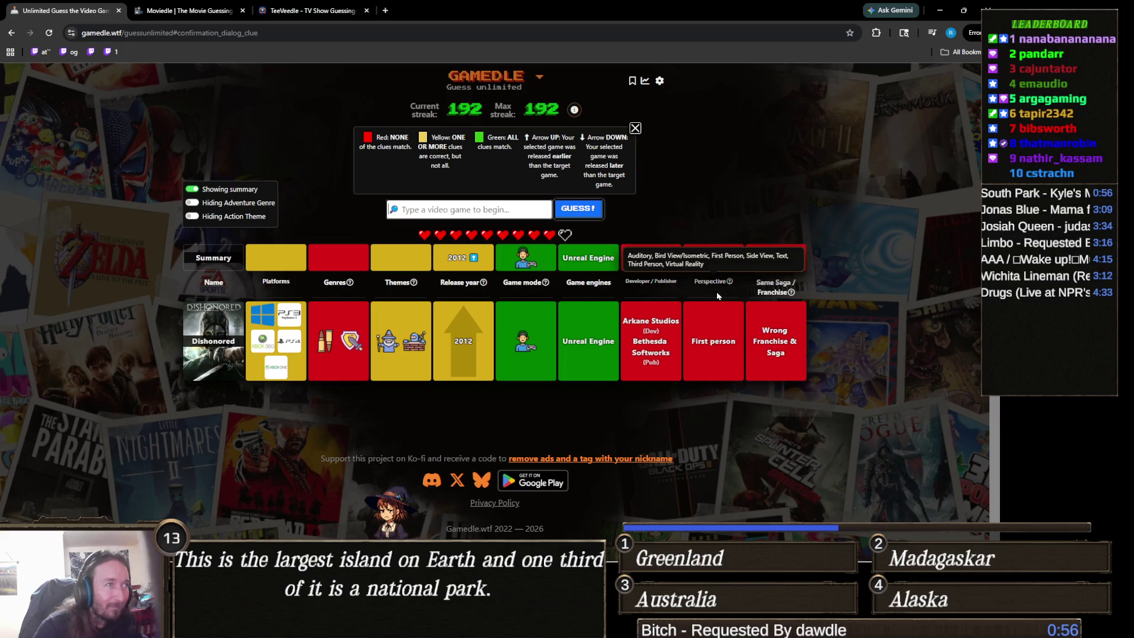
Minimize Visual Studio to get back to Gamedle.
mouse_move(795, 291)
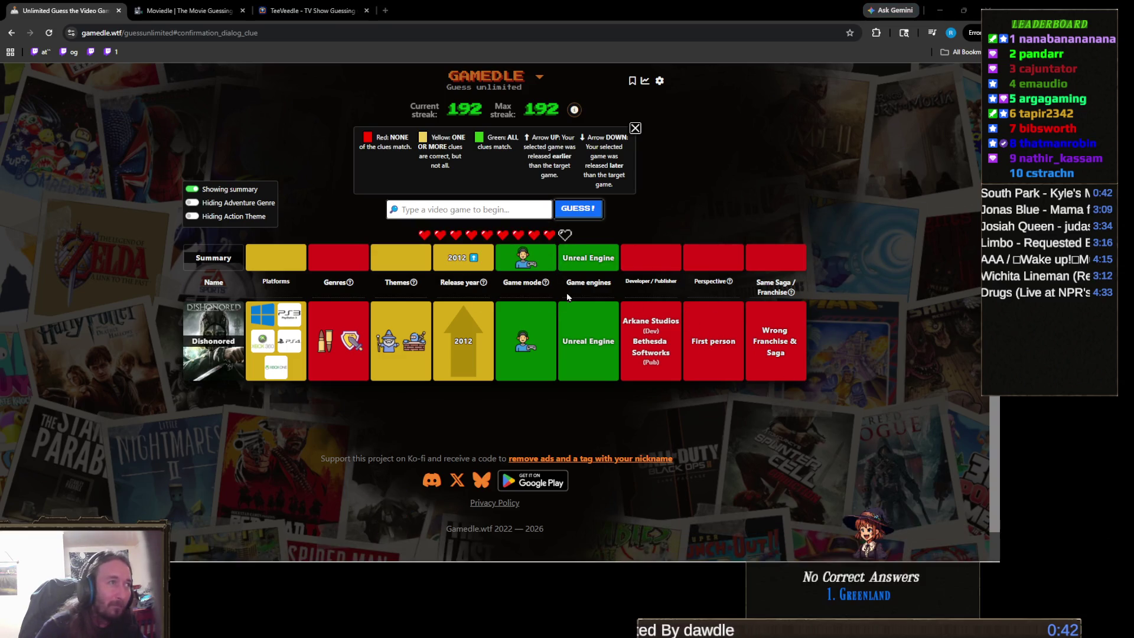
key(alt+Tab)
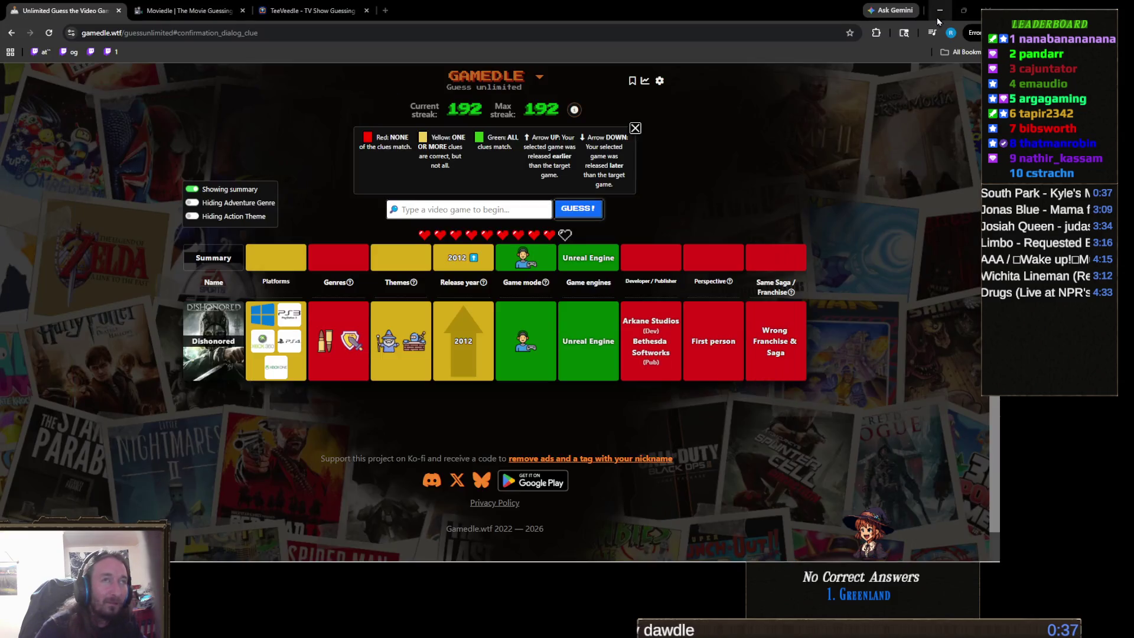
click(939, 8)
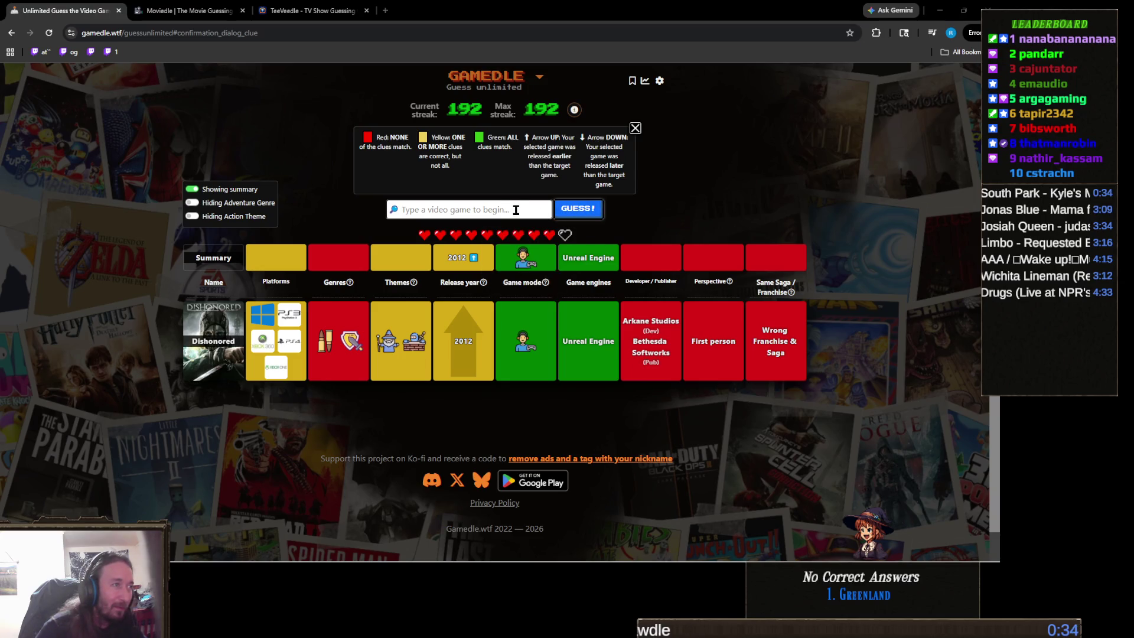
Guess Assassin's Creed II from the 'assassins creed' suggestions as the second Gamedle guess.
text(assins cree)
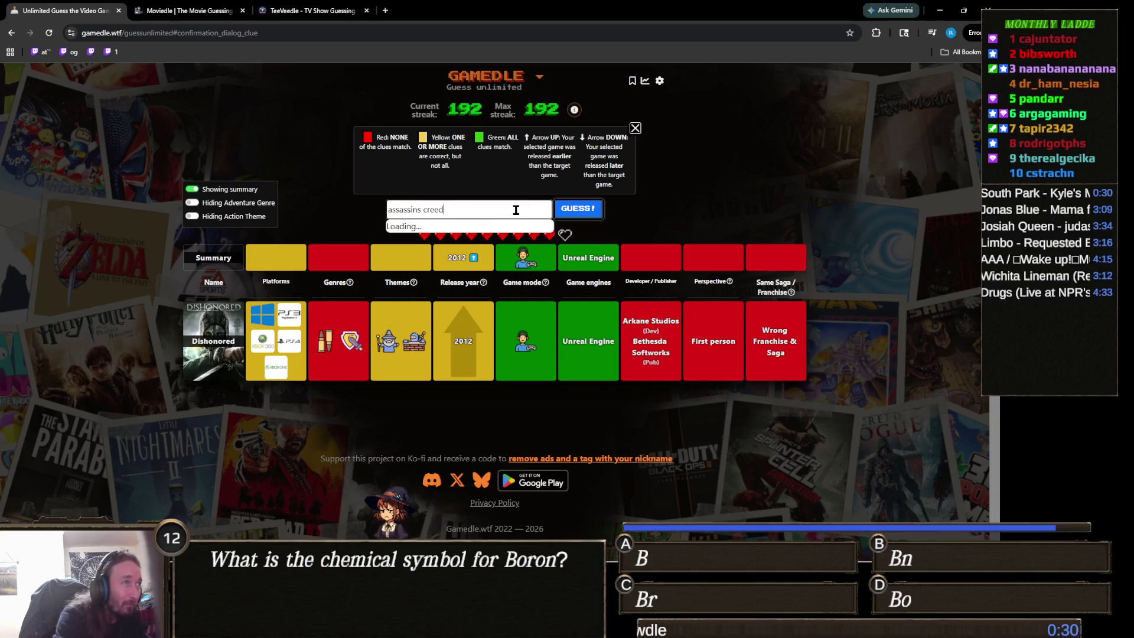
text(d)
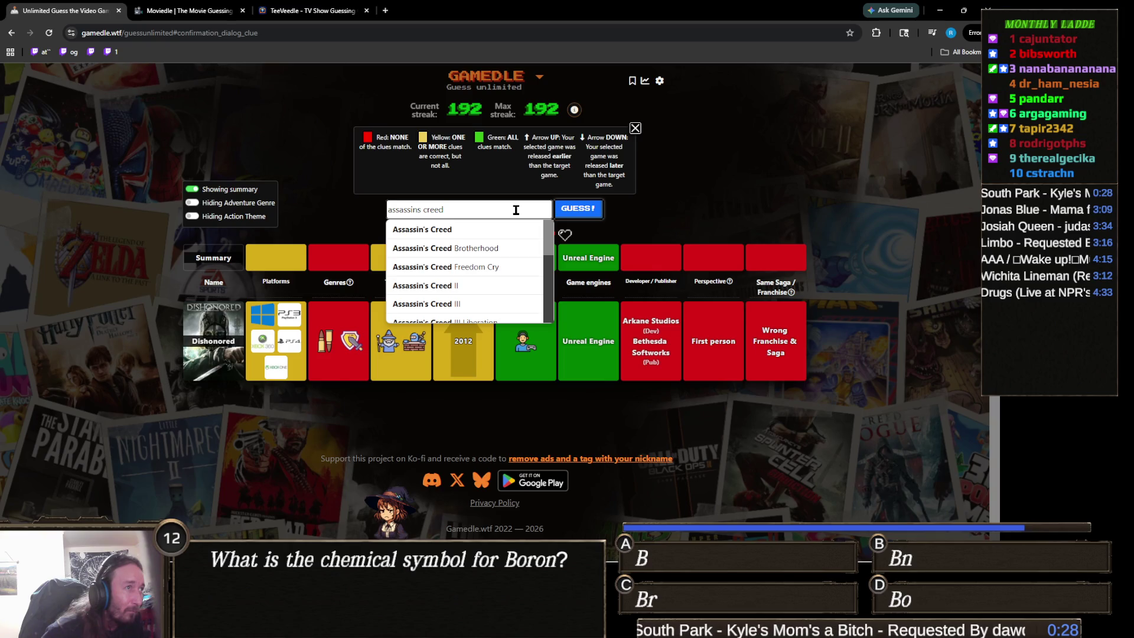
key(Down)
key(Down)
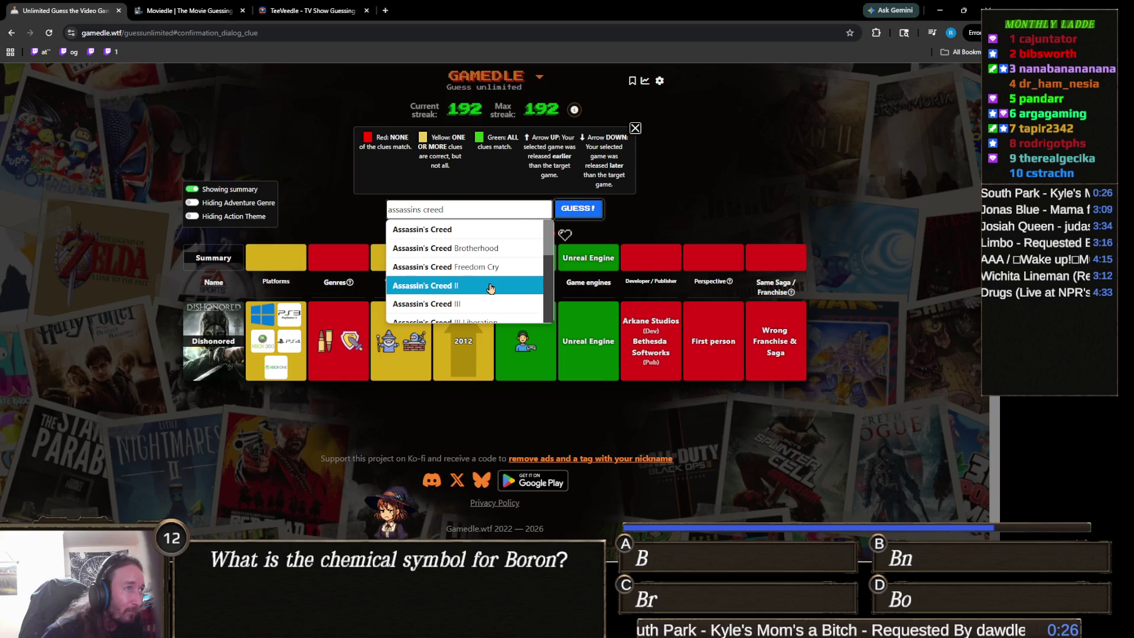
key(Return)
click(584, 213)
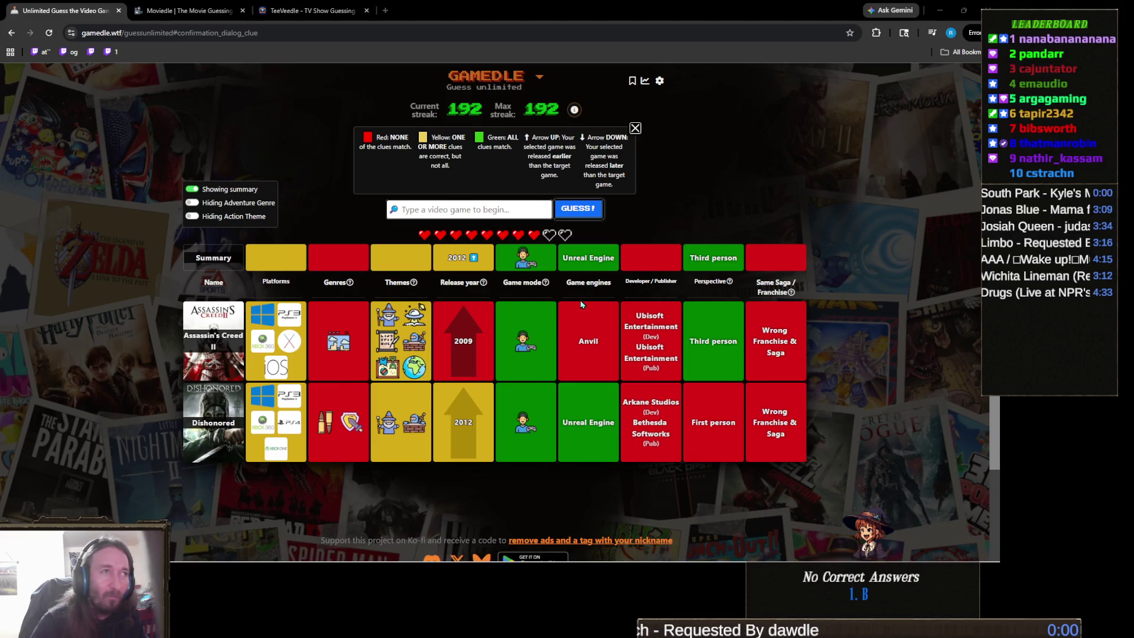
mouse_move(322, 419)
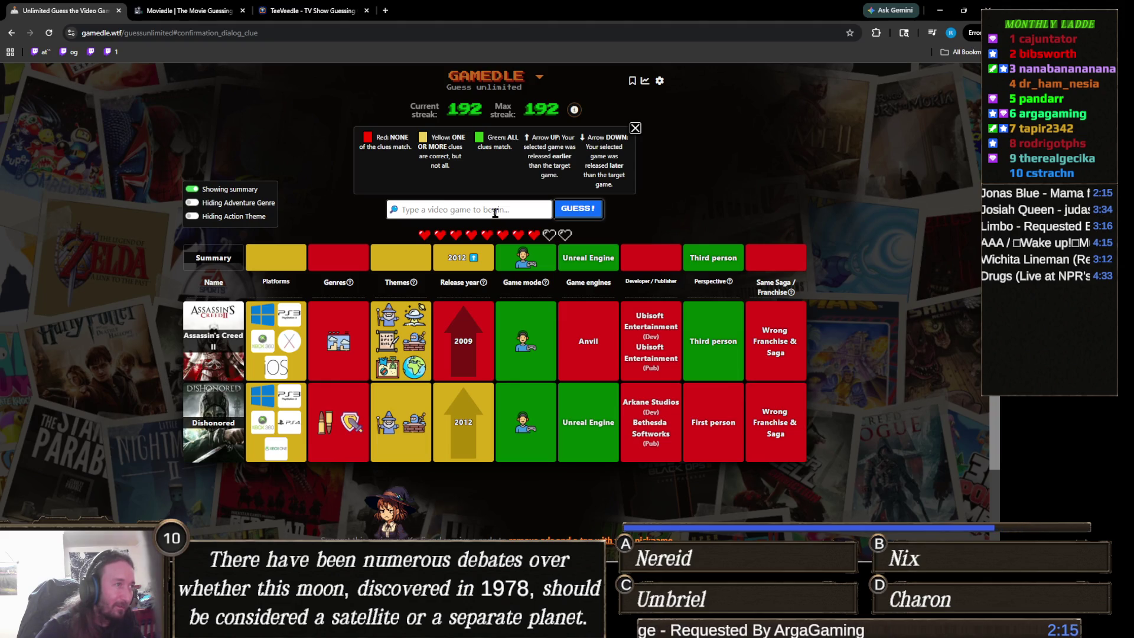
Guess Life is Strange to solve the Gamedle round, raising the streak to 193.
mouse_move(338, 286)
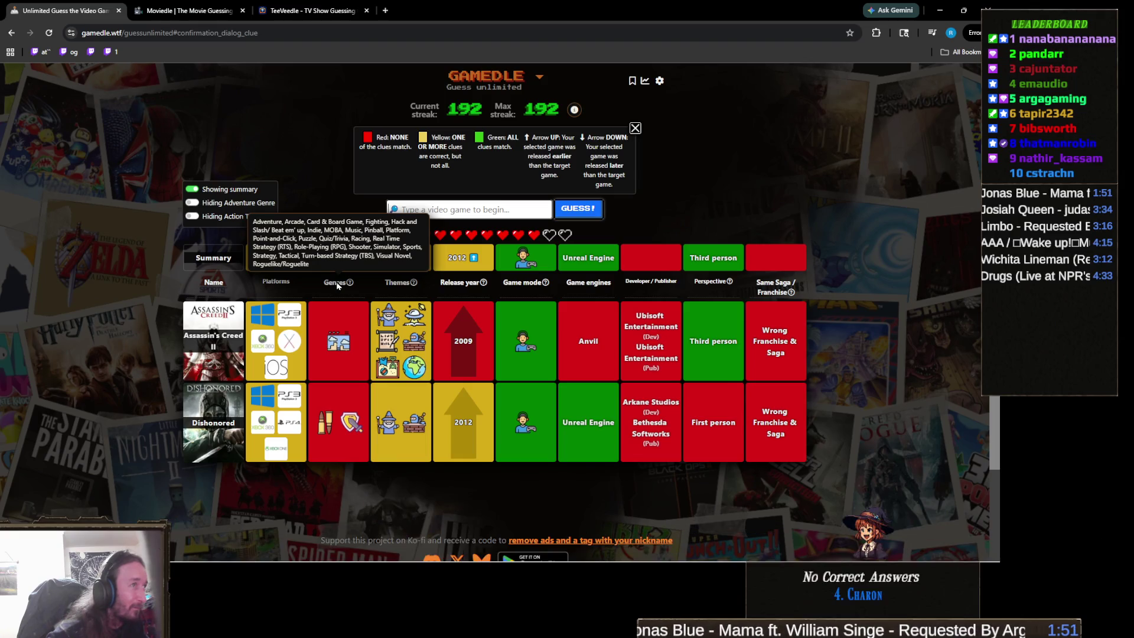
click(526, 211)
text(e is strang)
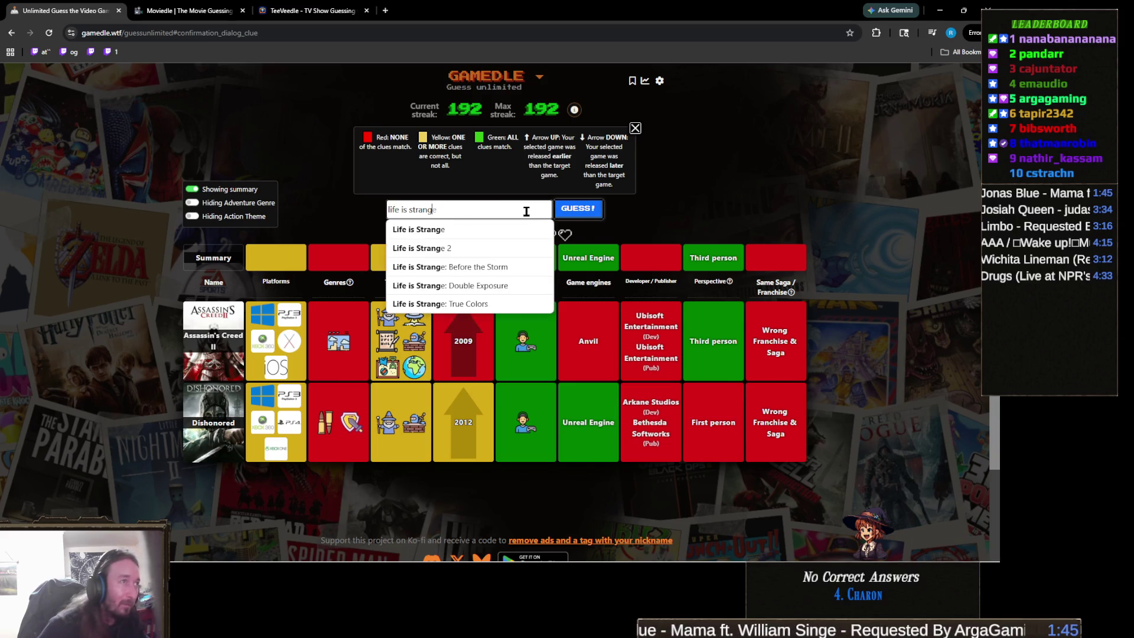
click(522, 227)
click(576, 213)
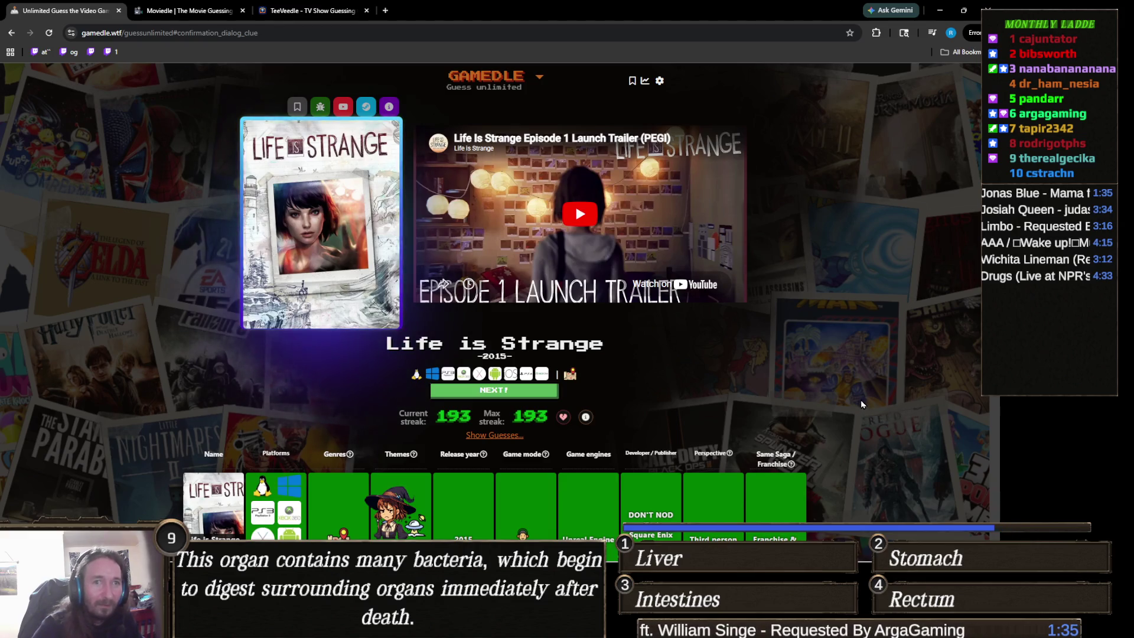
Scroll through the solved round showing Life is Strange (2015) and the 193 streaks.
scroll(842, 390, down, 3)
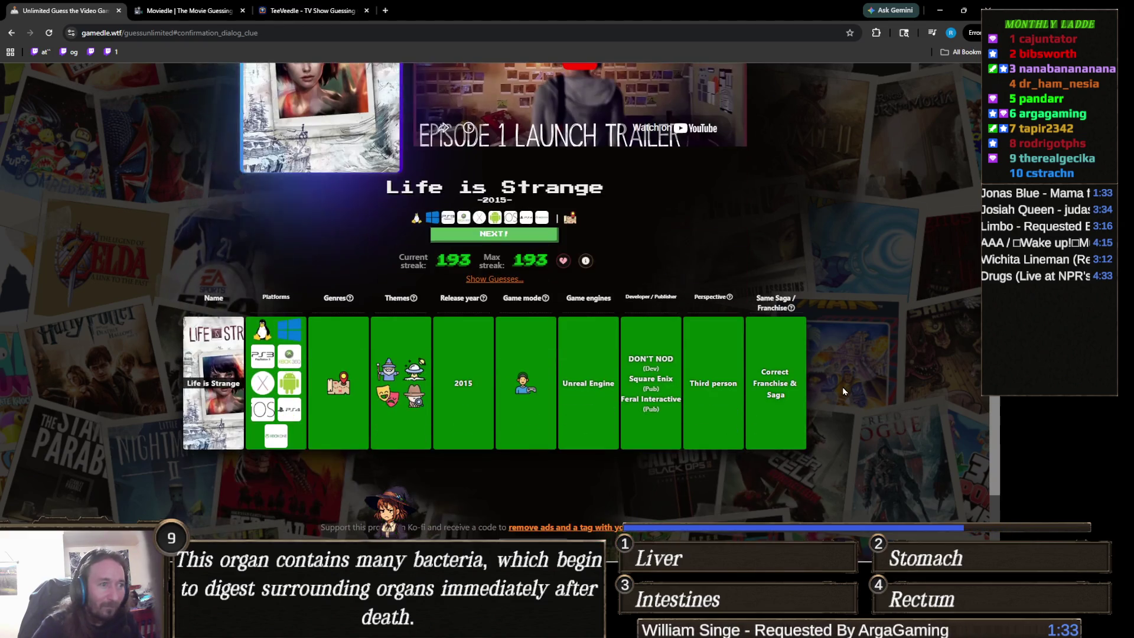
scroll(843, 391, up, 2)
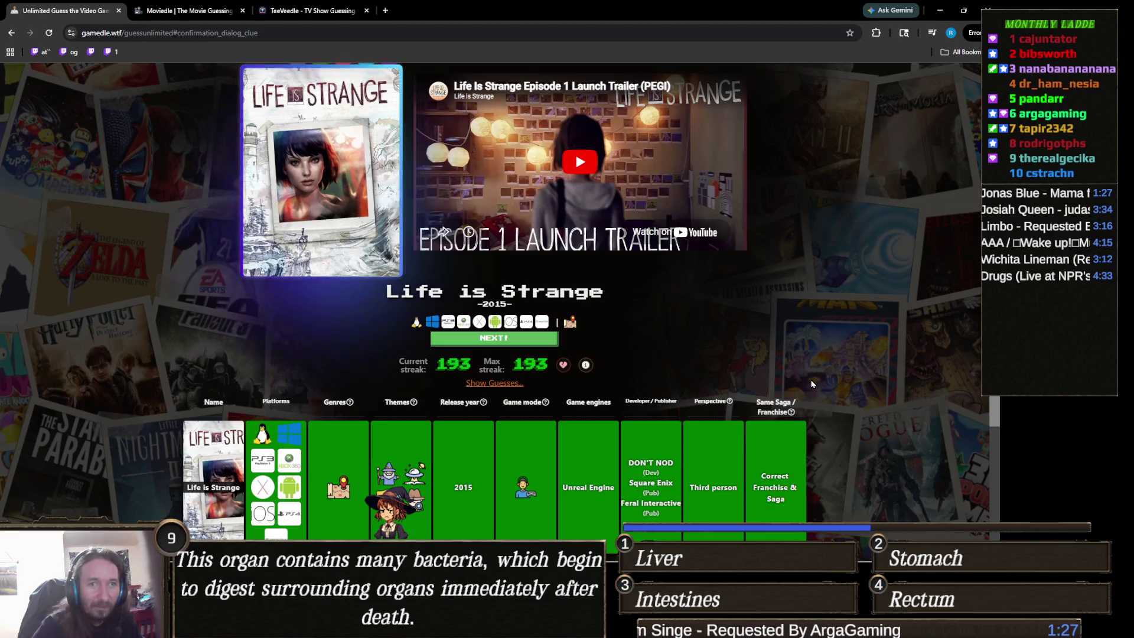
scroll(811, 384, down, 1)
scroll(811, 384, up, 1)
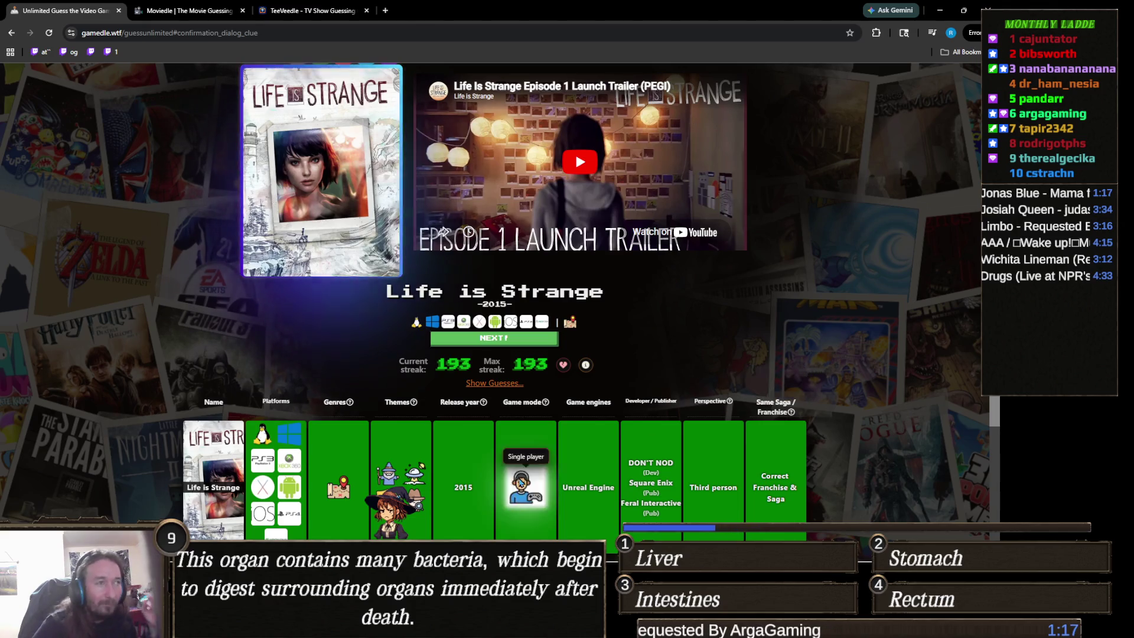
scroll(556, 453, up, 1)
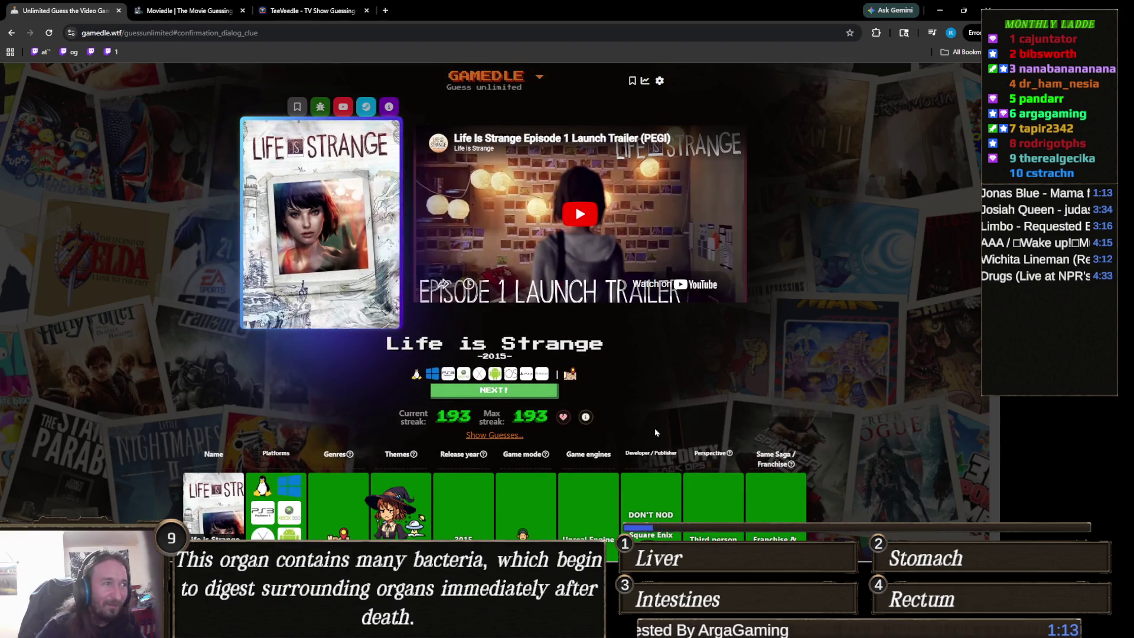
scroll(735, 441, down, 2)
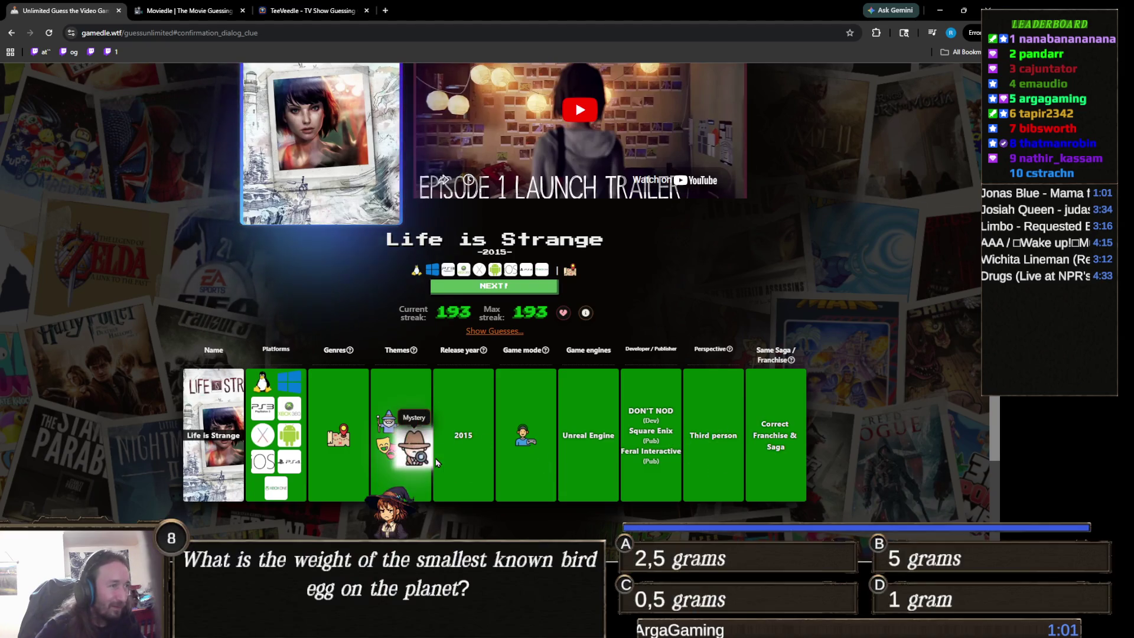
mouse_move(347, 441)
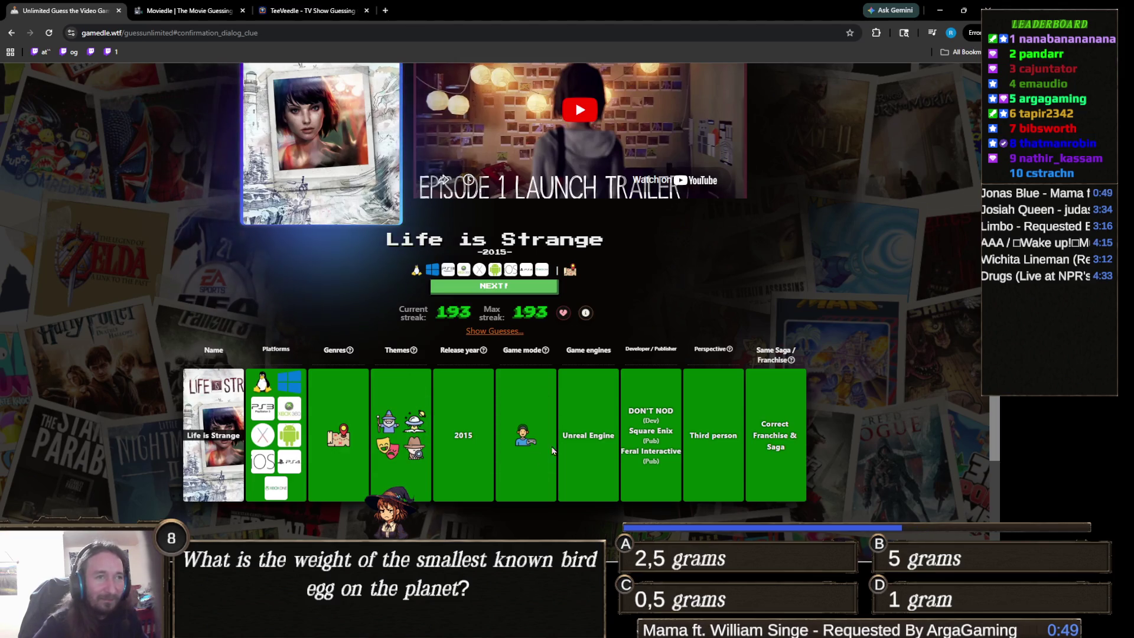
Switch back to the Unity editor from its taskbar window preview.
scroll(565, 425, up, 1)
scroll(566, 425, up, 1)
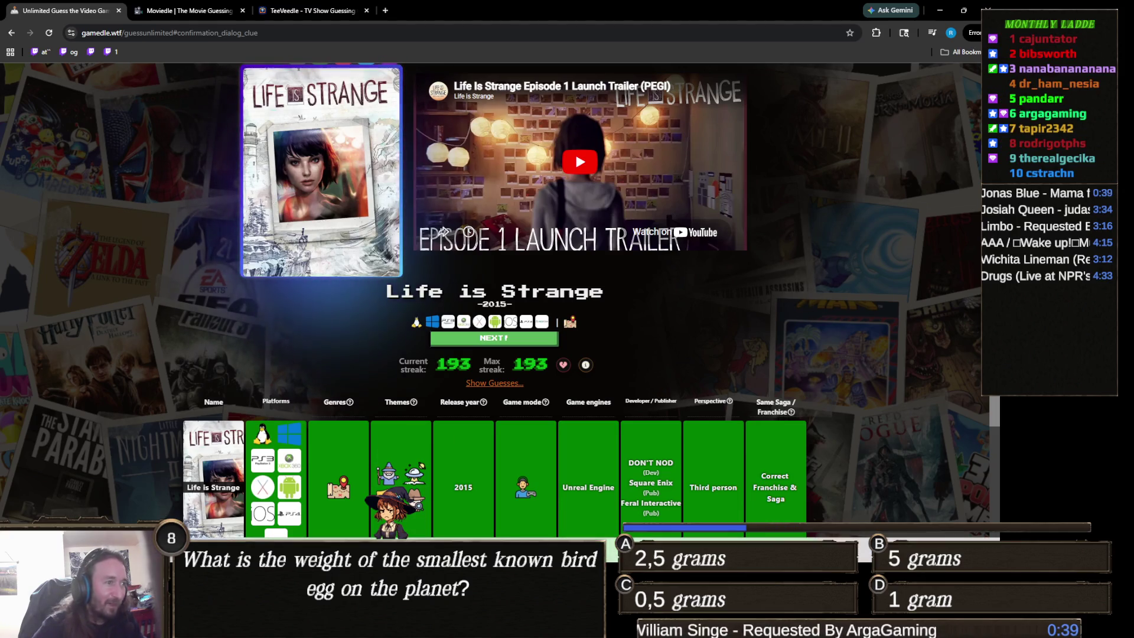
mouse_move(440, 623)
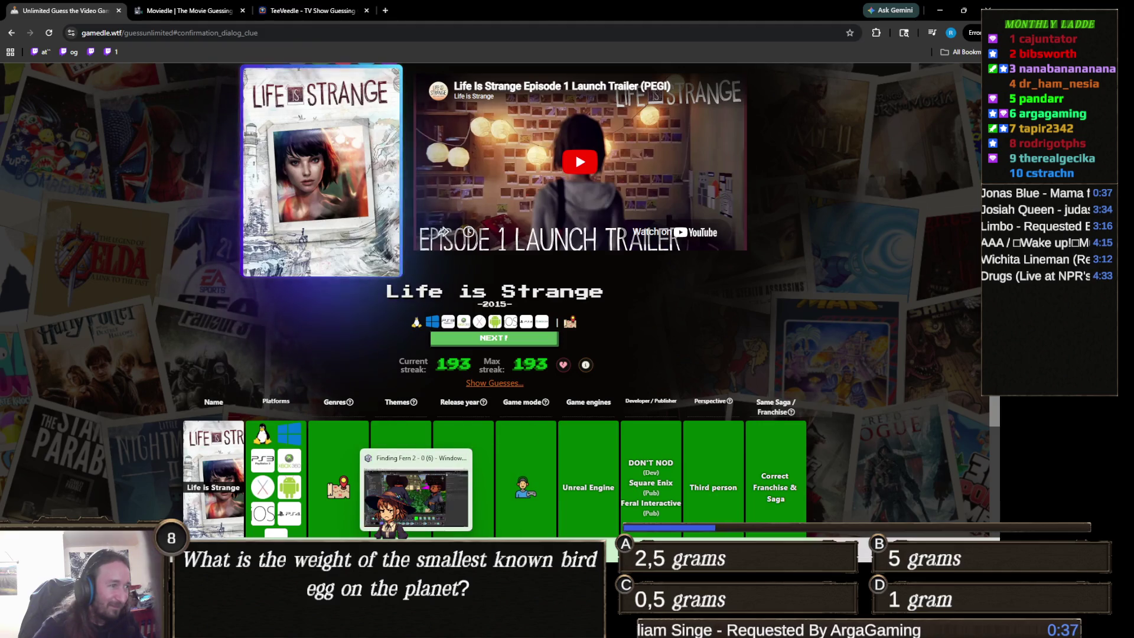
click(422, 623)
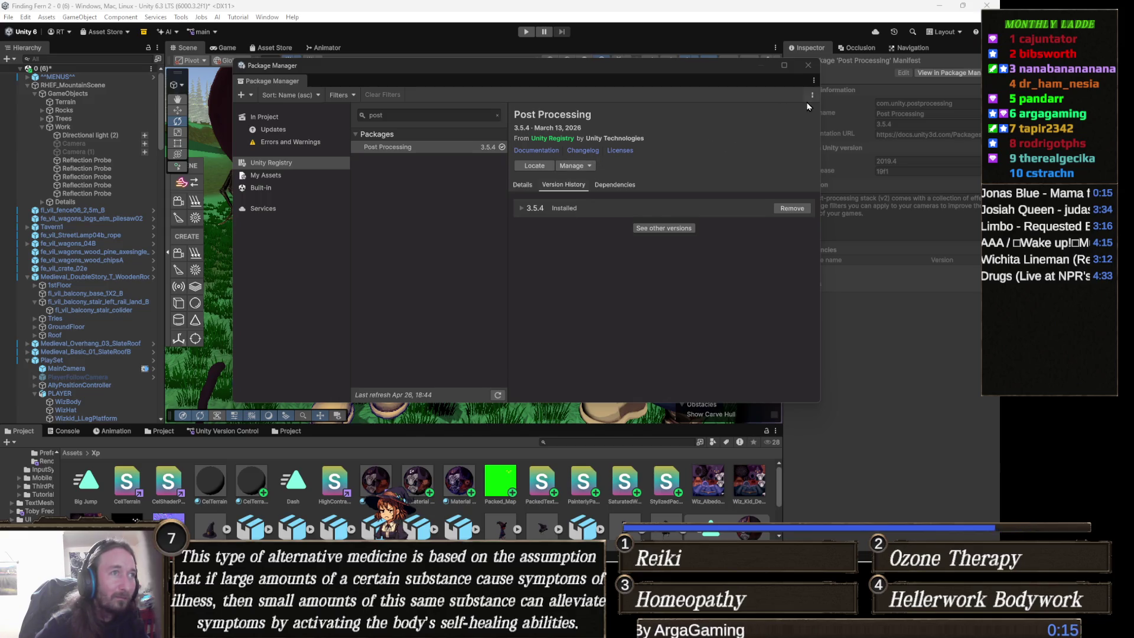
Close the Package Manager and select MainCamera in the Hierarchy.
click(808, 66)
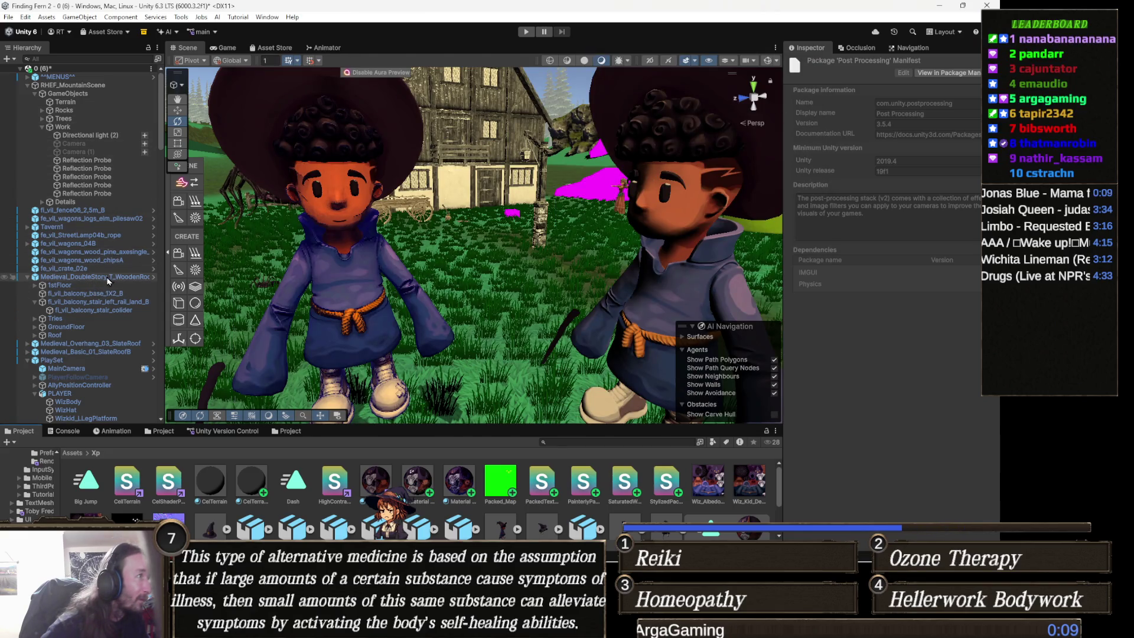
scroll(93, 297, down, 2)
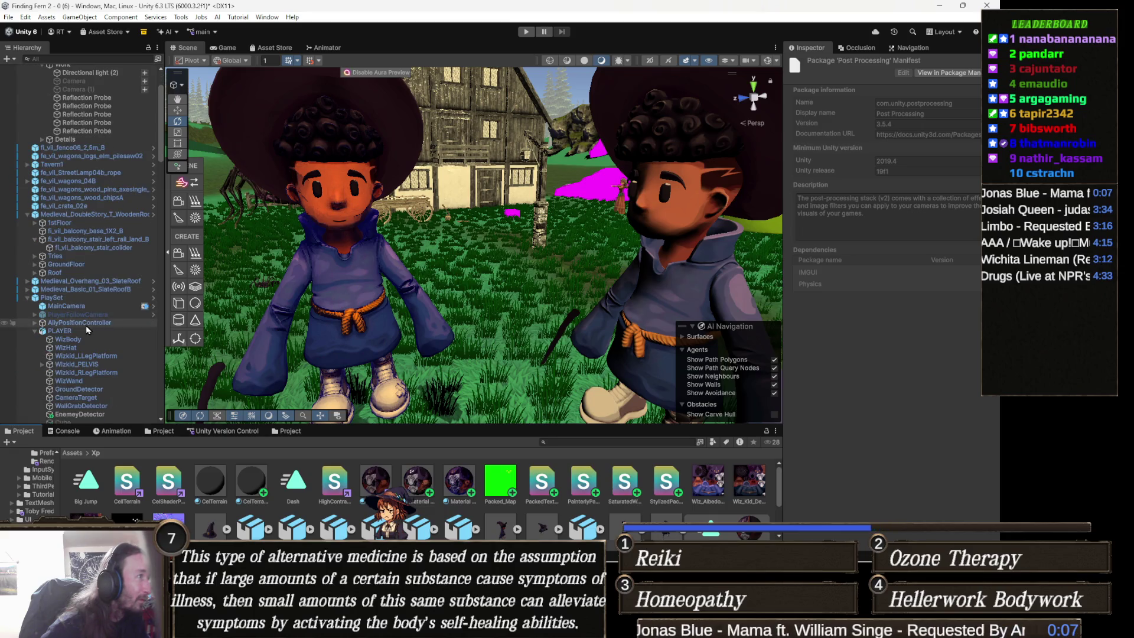
click(90, 307)
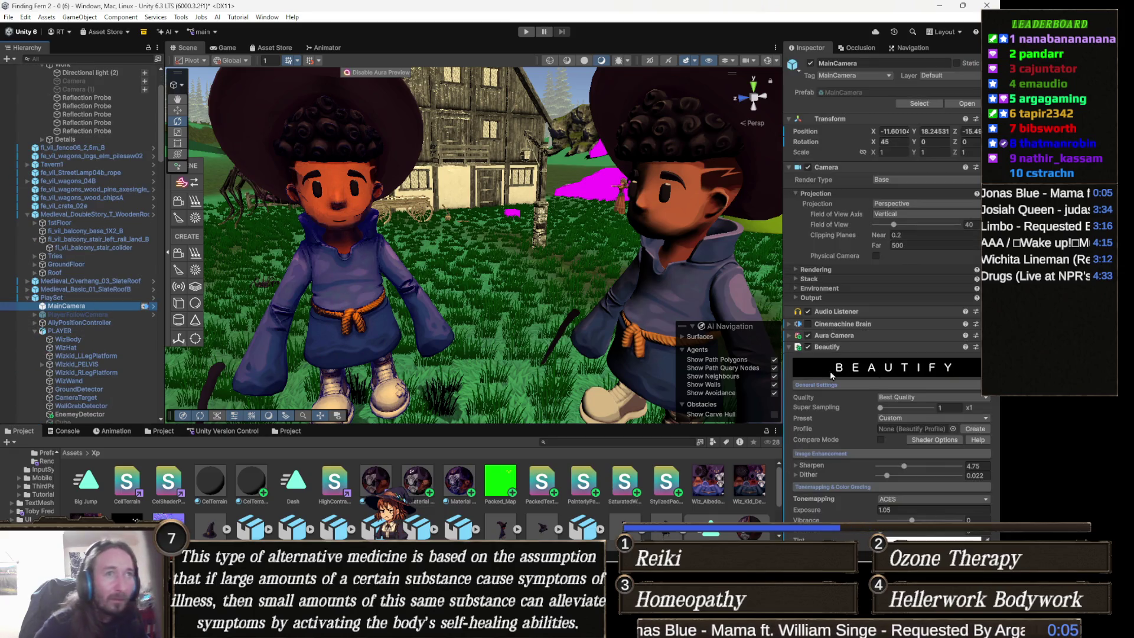
Remove the Aura Camera component from MainCamera, leaving Beautify in place.
click(841, 337)
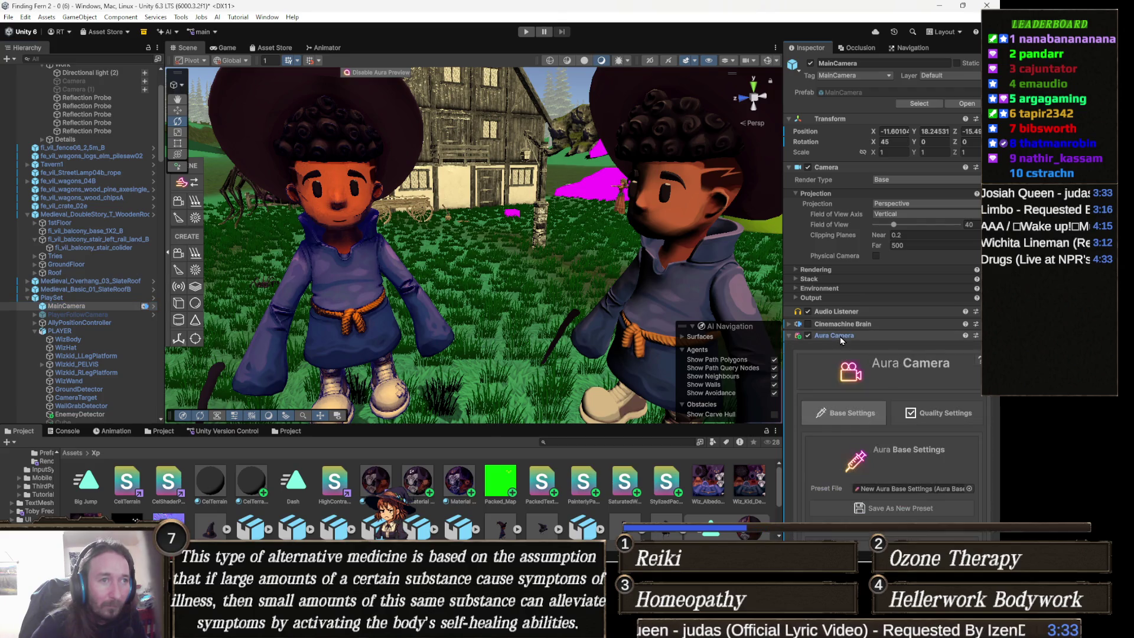
click(839, 335)
right_click(838, 336)
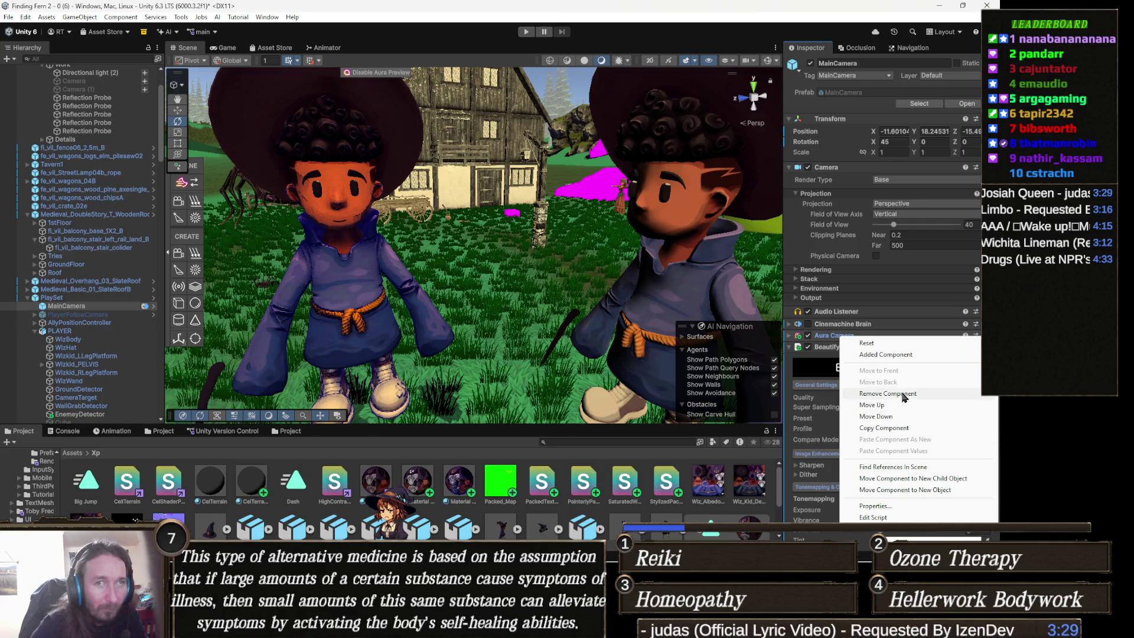
click(903, 394)
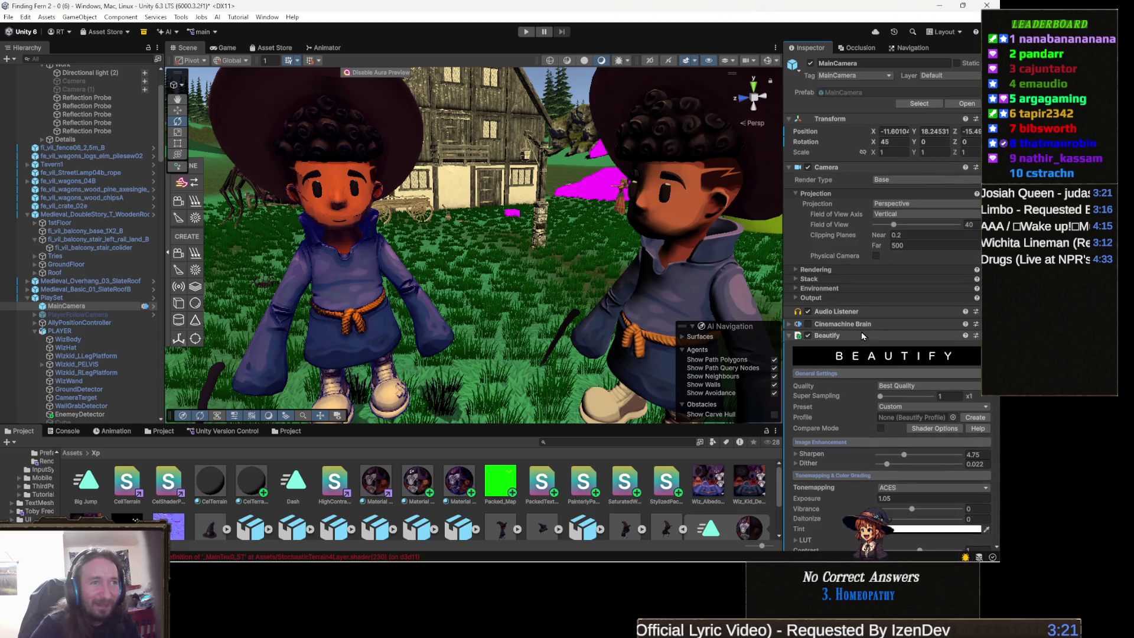
click(841, 335)
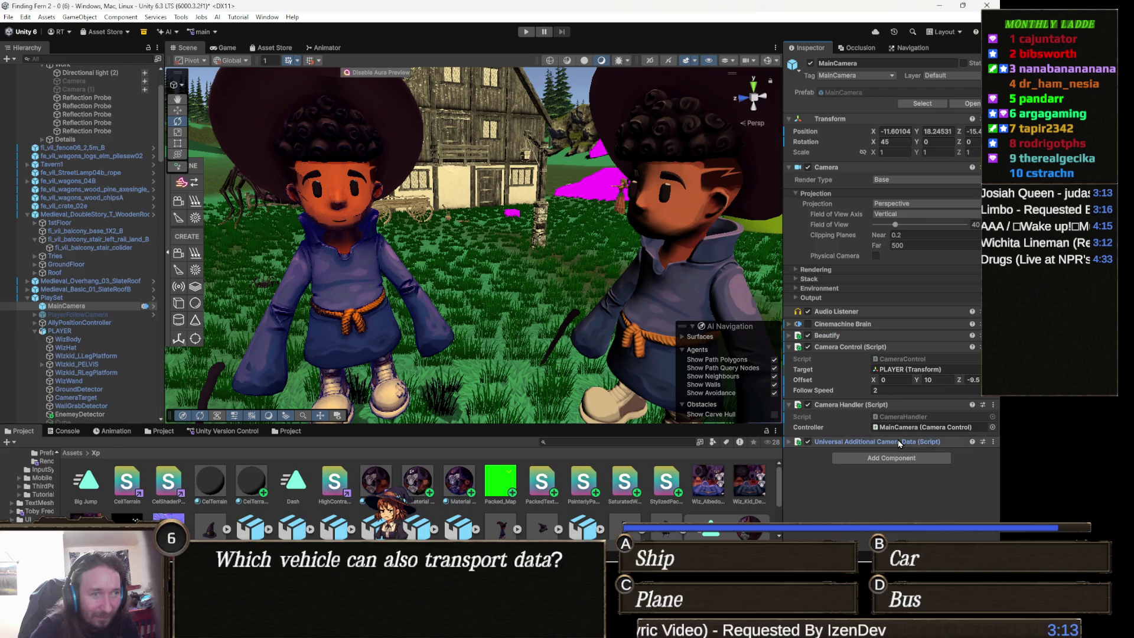
Add a Post-process Layer component via 'post pro', leaving its volume layer at Nothing.
click(892, 464)
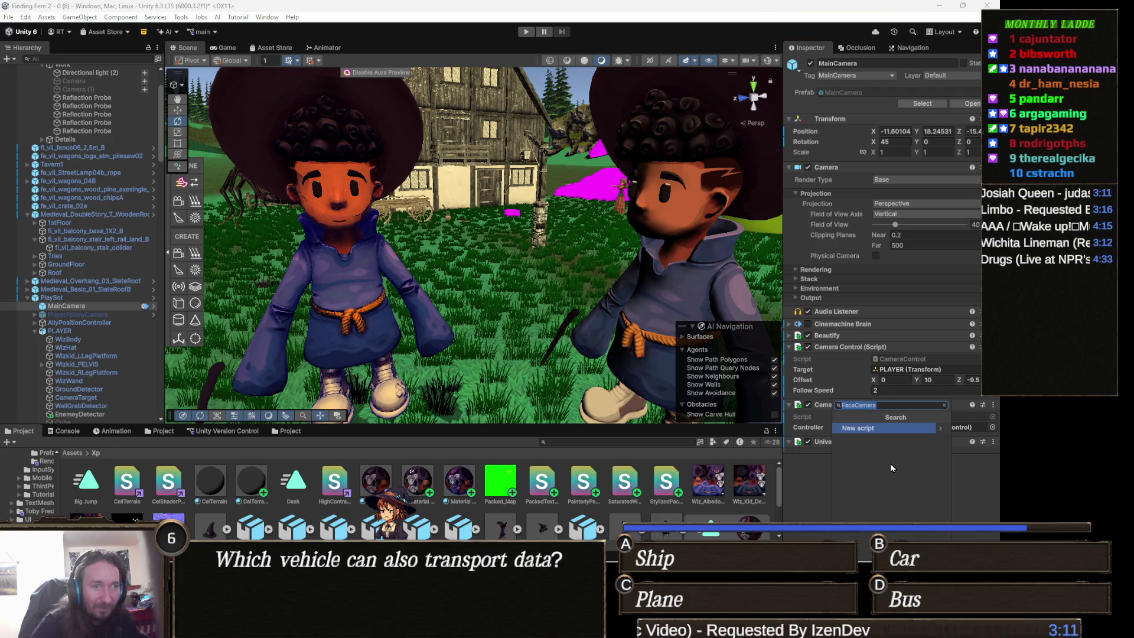
text(post pro)
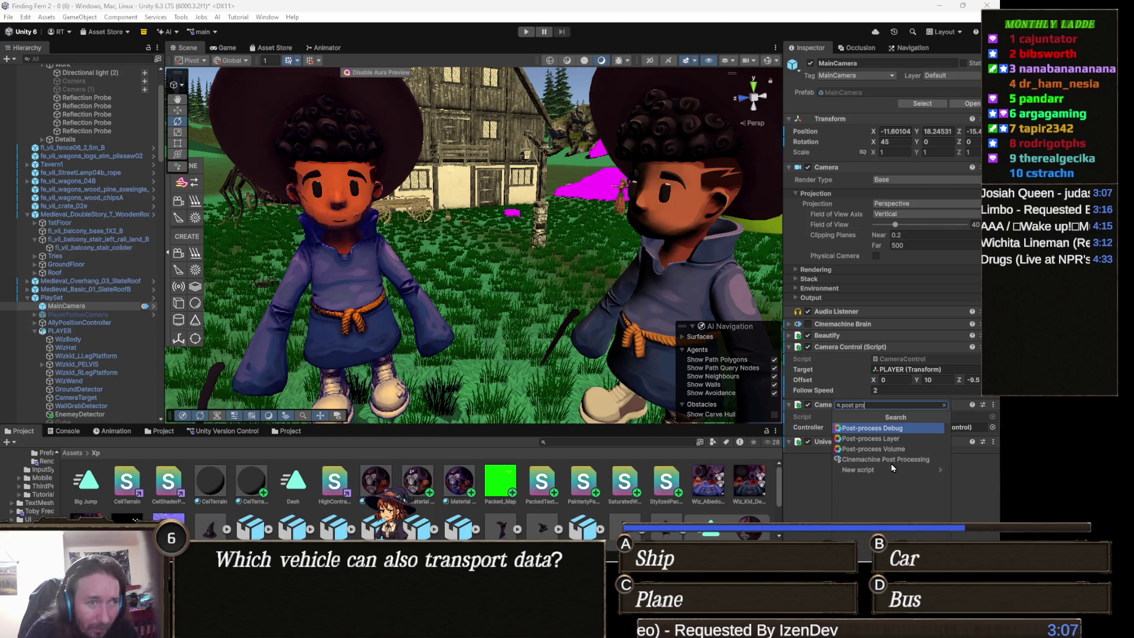
click(910, 440)
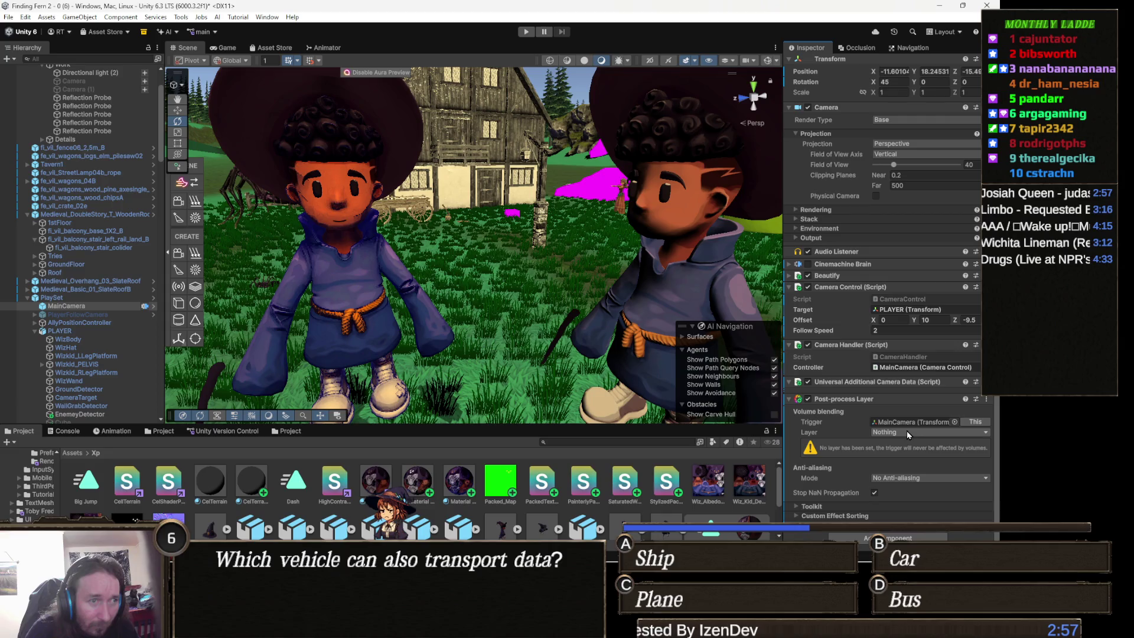
click(906, 432)
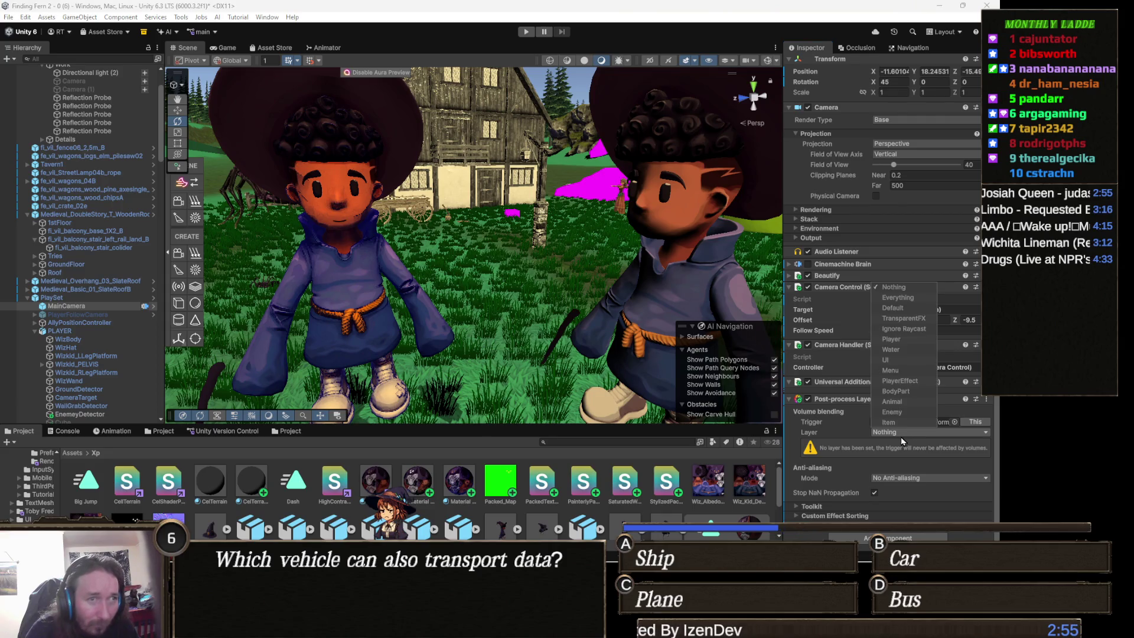
click(901, 437)
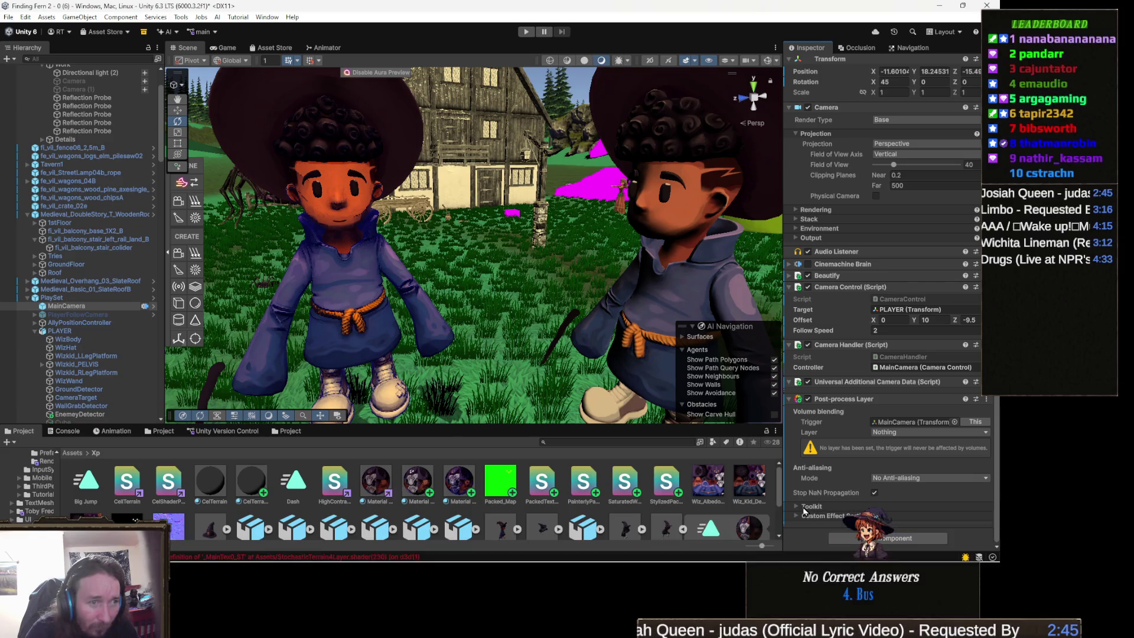
Expand the Post-process Layer's Toolkit and Custom Effect Sorting sections.
click(798, 508)
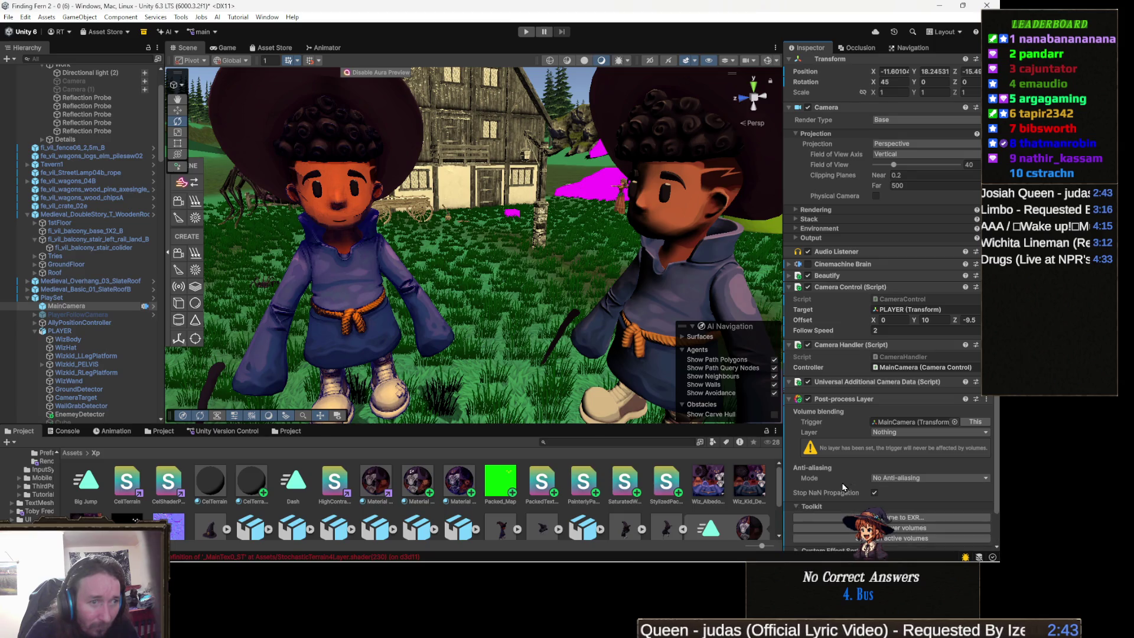
scroll(841, 483, down, 1)
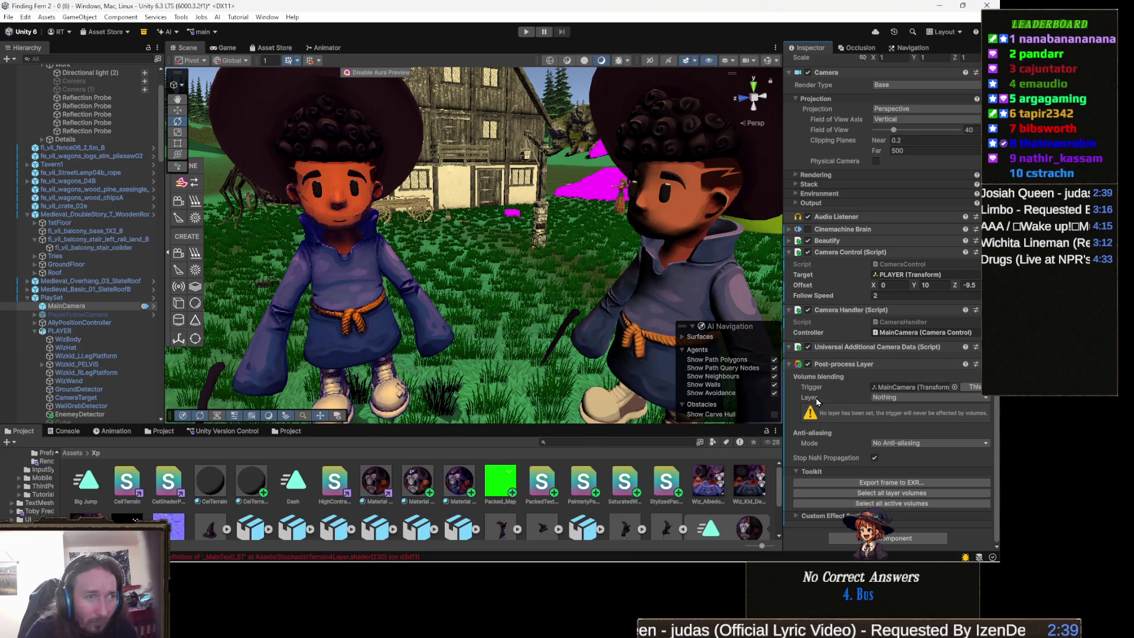
mouse_move(807, 401)
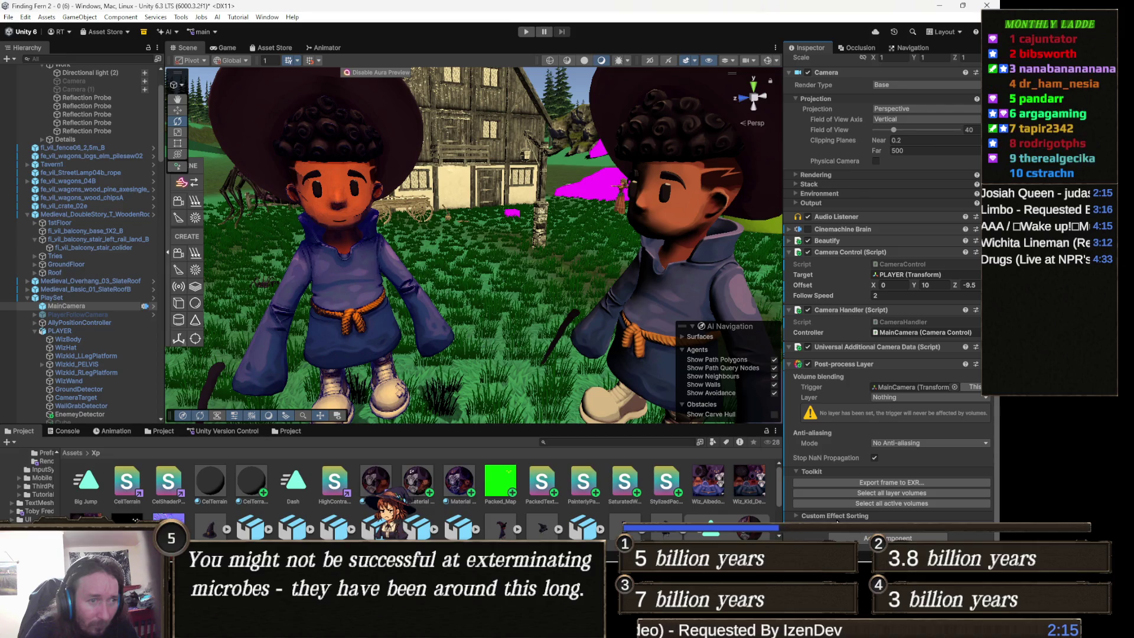
click(814, 516)
scroll(814, 518, down, 2)
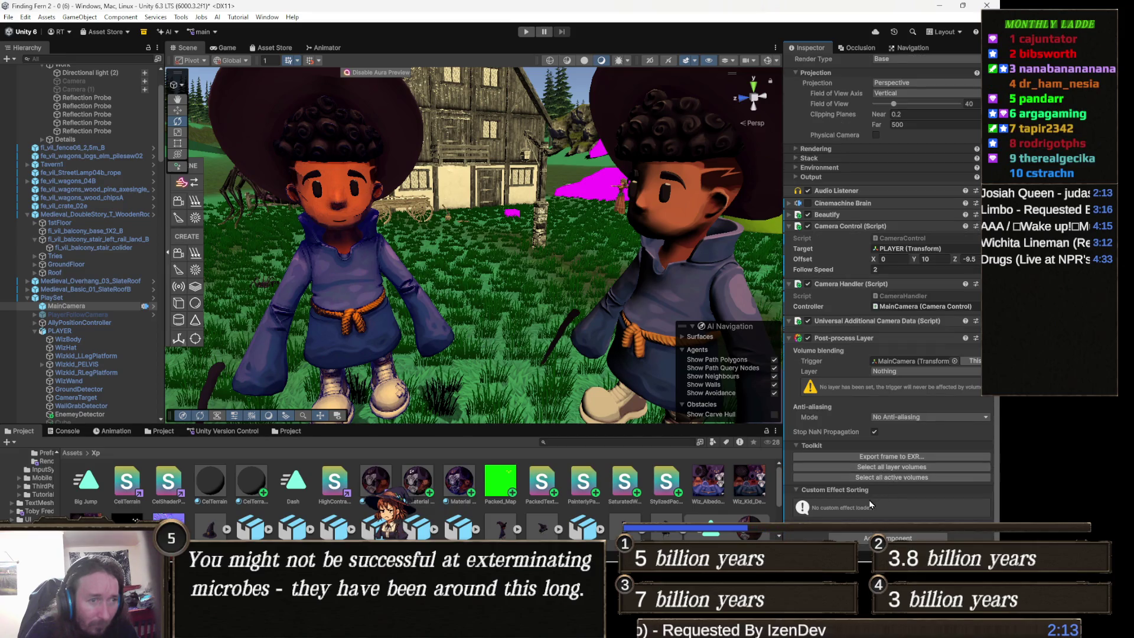
Attempt removing Universal Additional Camera Data, then cancel the warning to keep the Camera intact.
right_click(862, 320)
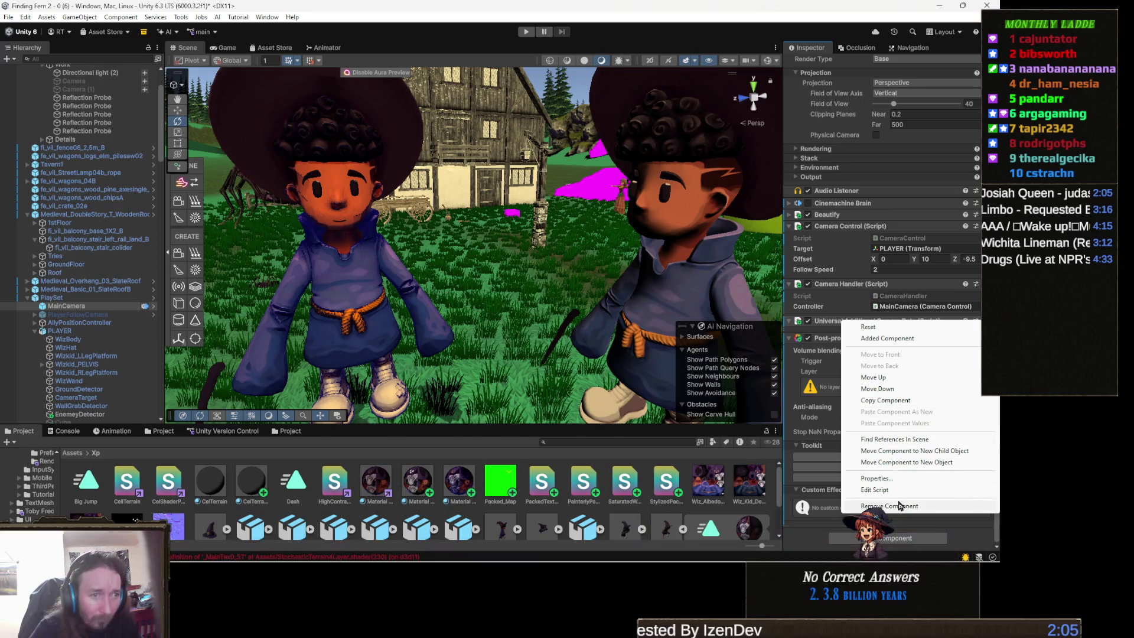
click(921, 505)
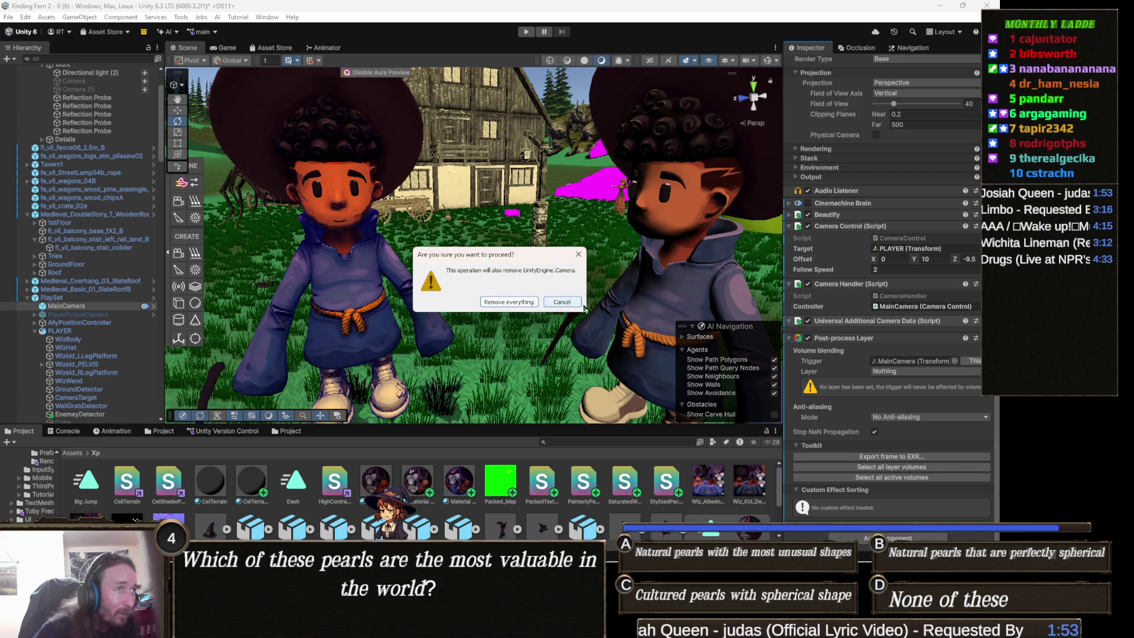
click(562, 302)
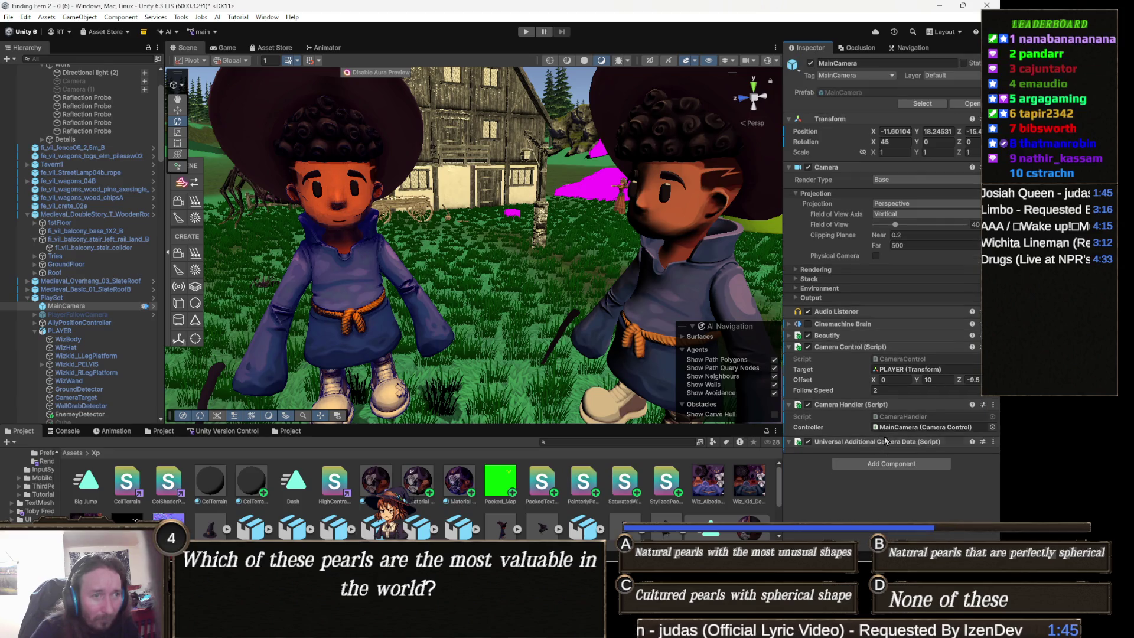
click(869, 467)
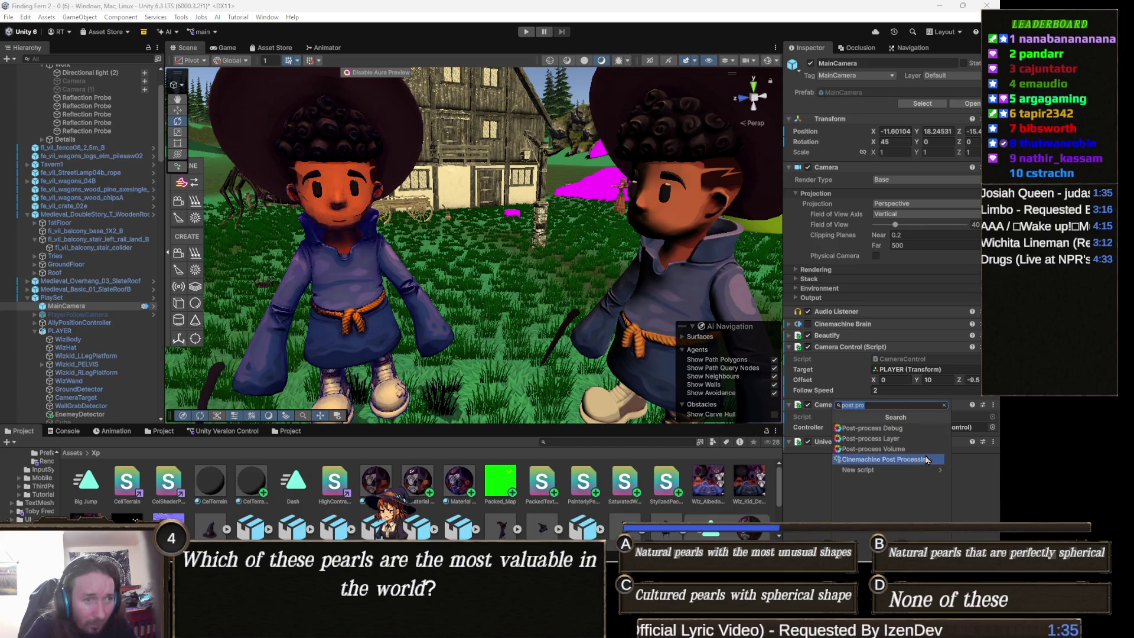
click(897, 459)
scroll(919, 448, down, 2)
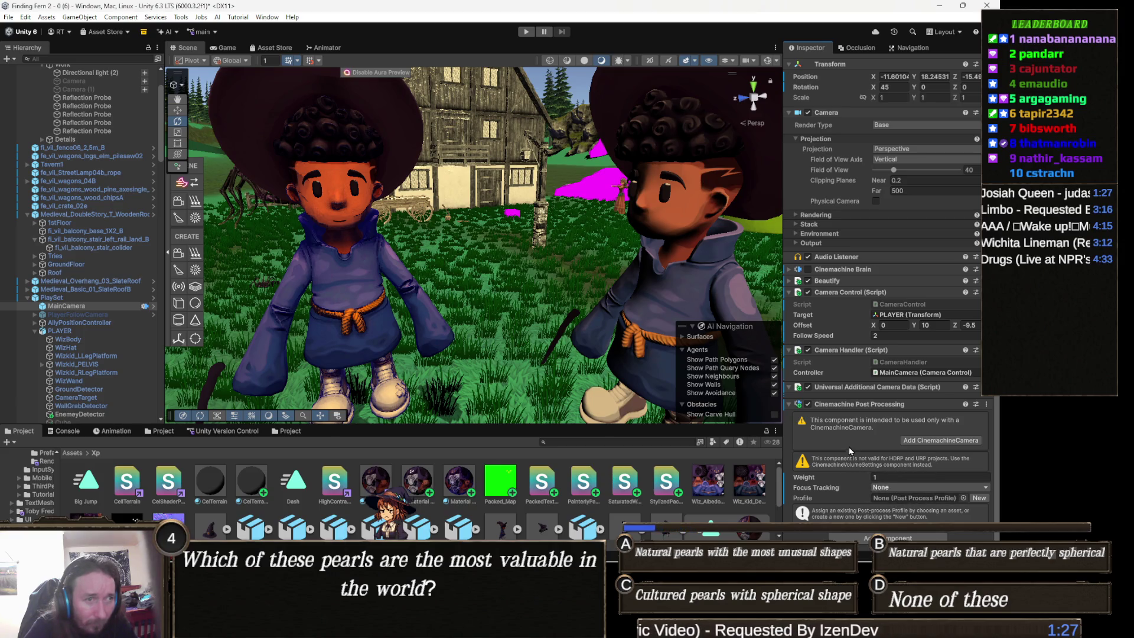
right_click(843, 404)
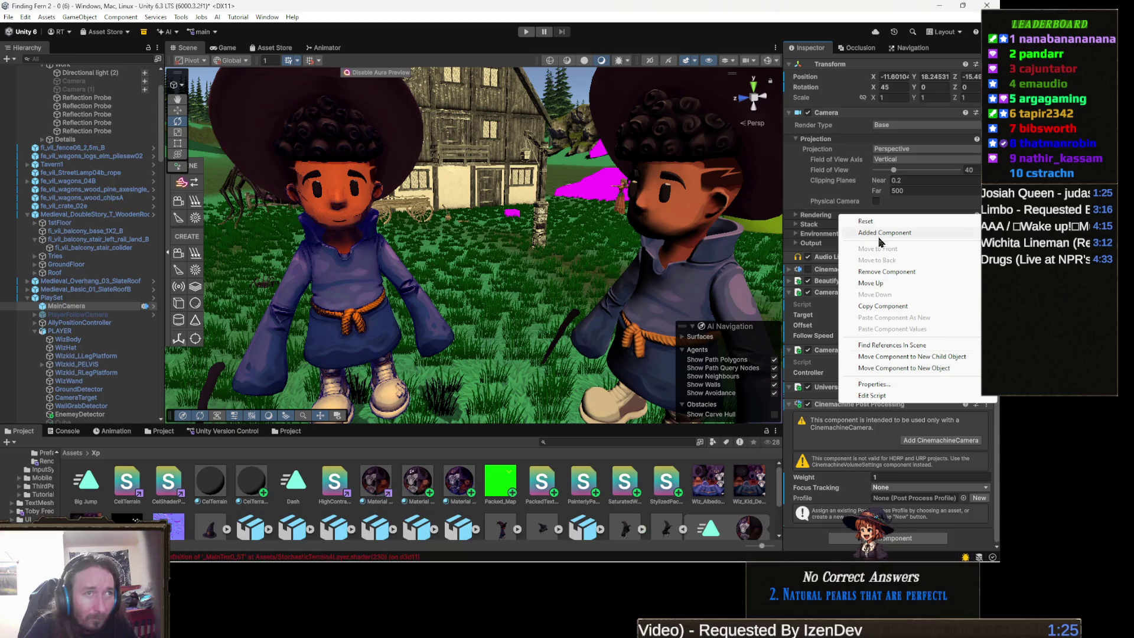
click(886, 271)
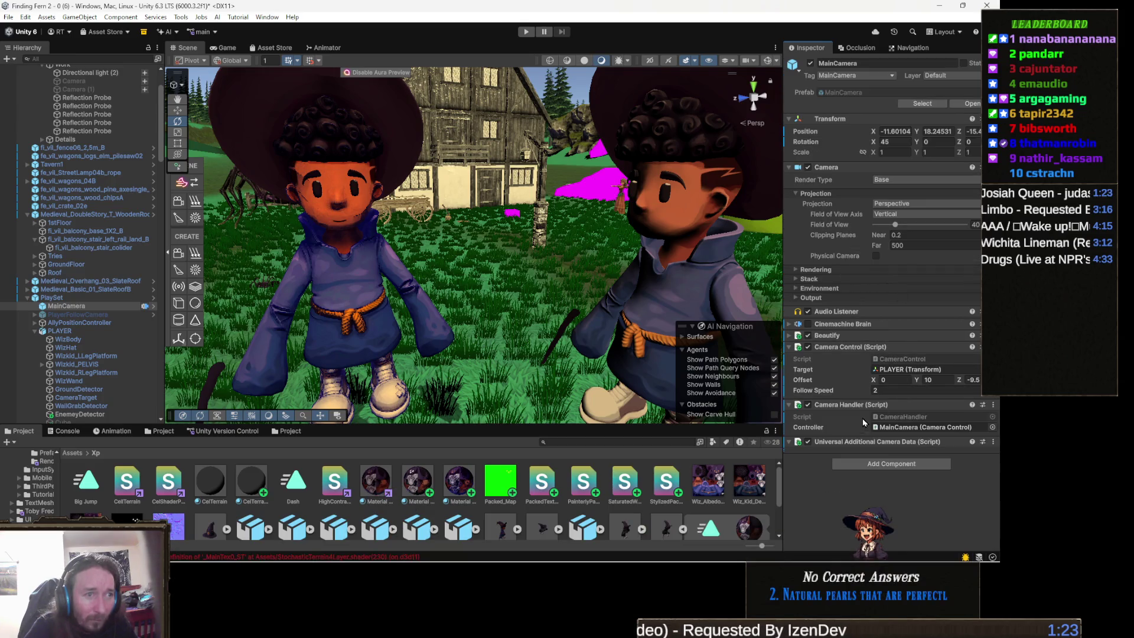
key(ctrl+z)
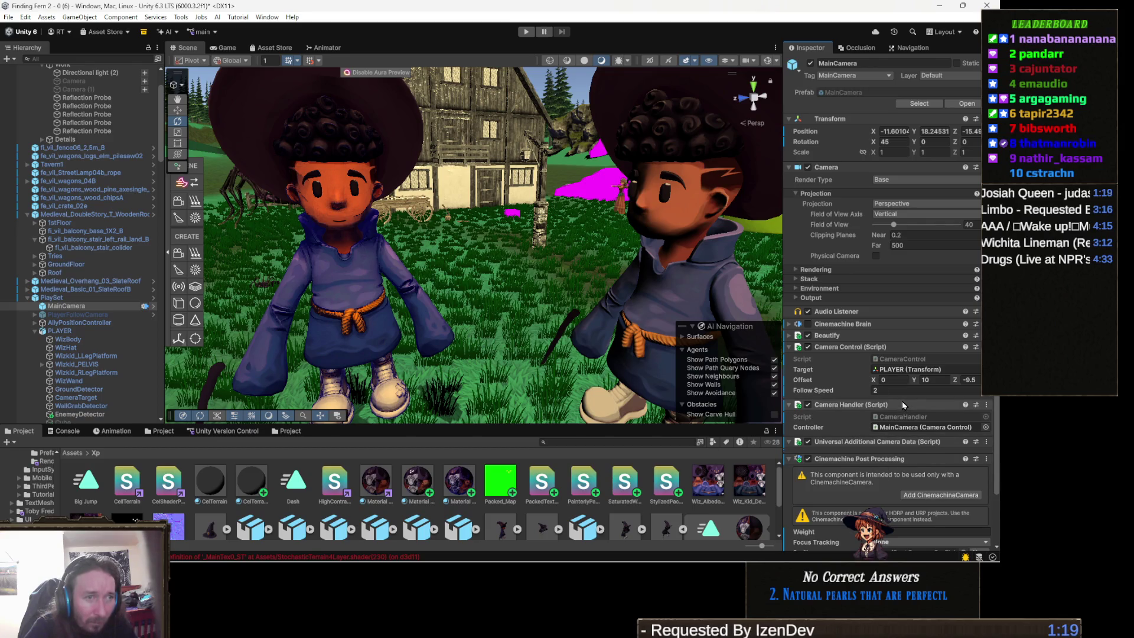
key(ctrl+y)
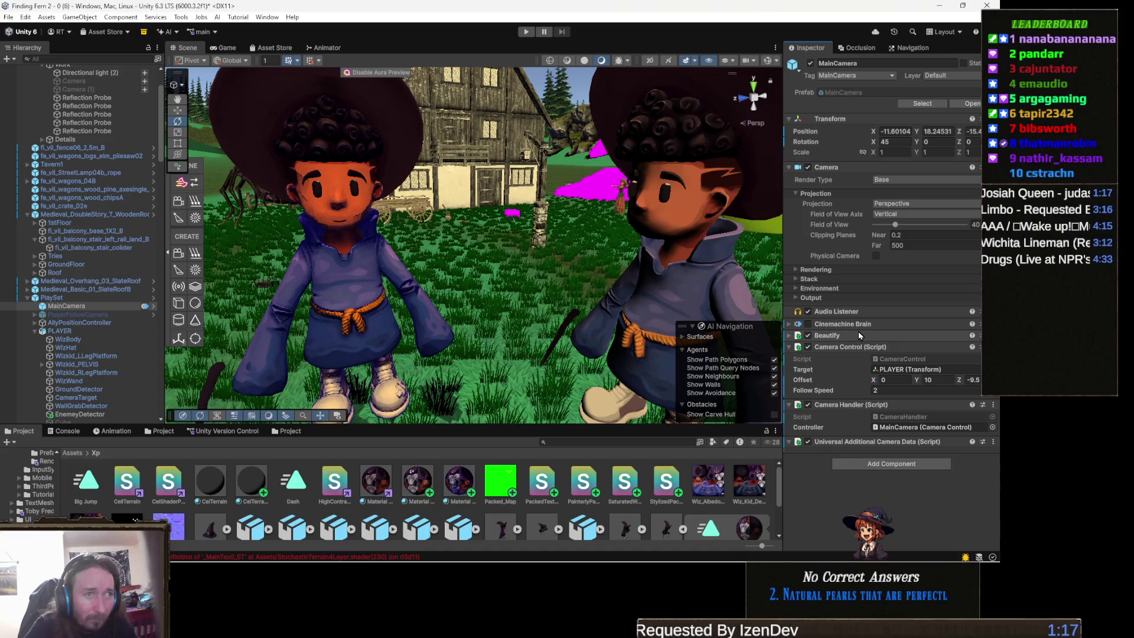
Expand Beautify and try Exposure 2, then set it back to 1 in the Game view.
click(845, 335)
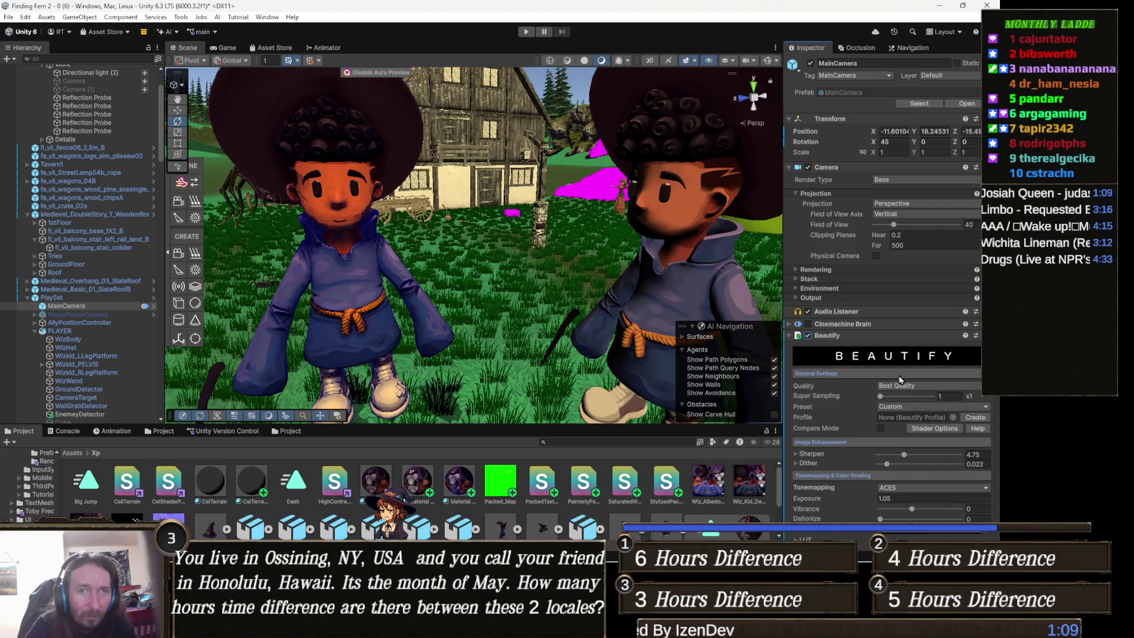
scroll(902, 379, down, 3)
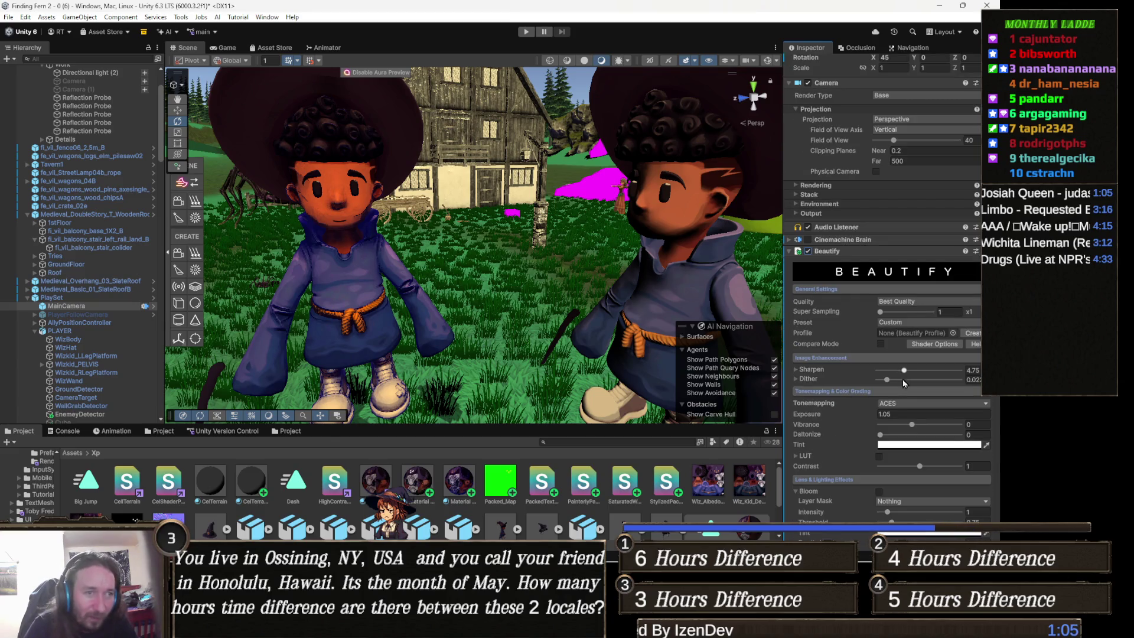
click(900, 414)
text(2)
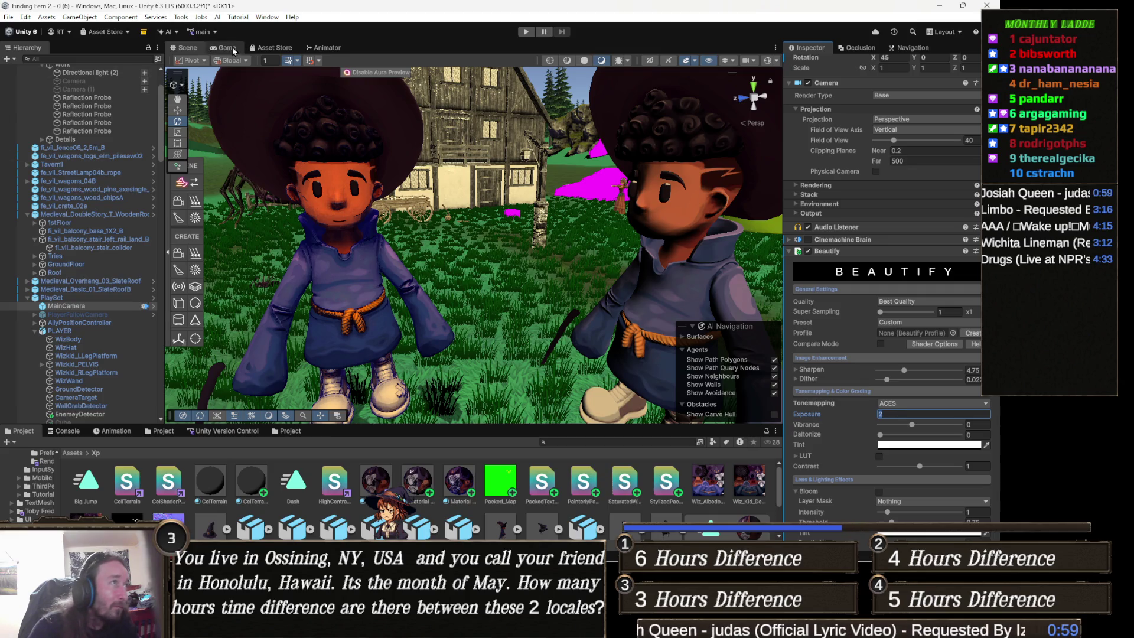
key(ctrl+2)
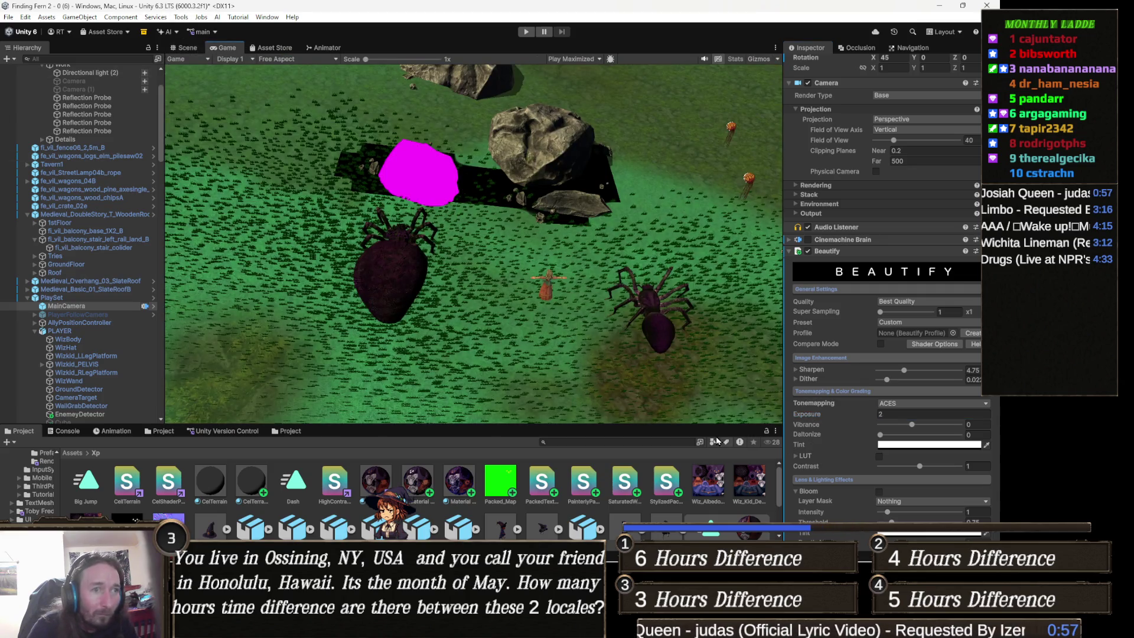
click(886, 411)
text(1)
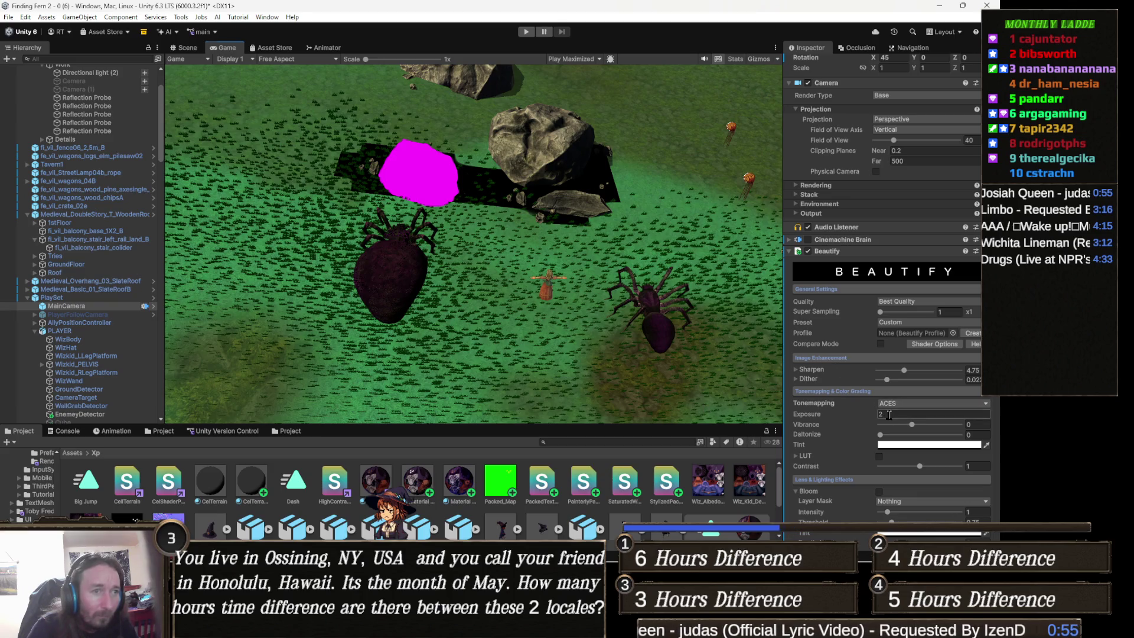
Drag-test Exposure up and down, then raise Vibrance to 1.27 and Daltonize to 0.48.
mouse_move(859, 414)
mouse_down()
mouse_move(1122, 419)
mouse_move(513, 438)
mouse_up()
drag(366, 435, 725, 463)
mouse_move(909, 425)
mouse_down()
mouse_move(960, 425)
mouse_move(885, 437)
mouse_move(898, 436)
mouse_up()
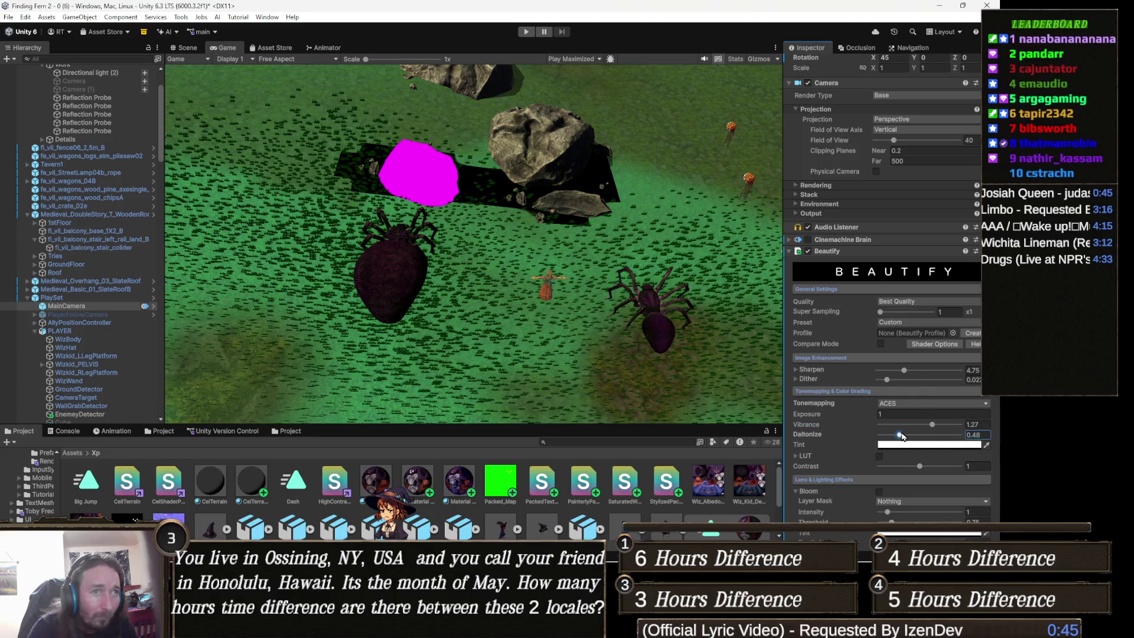
right_click(834, 251)
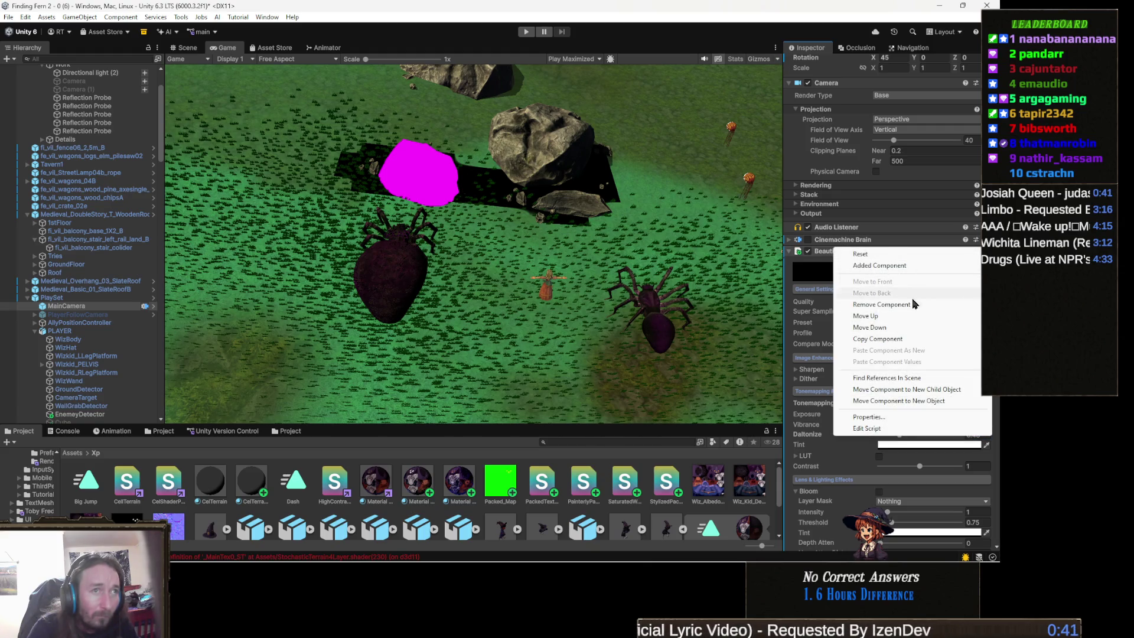
Remove Beautify and re-add it via 'beautif', restoring defaults like Linear tonemapping and Sharpen 3.
click(915, 304)
click(907, 456)
text(beautif)
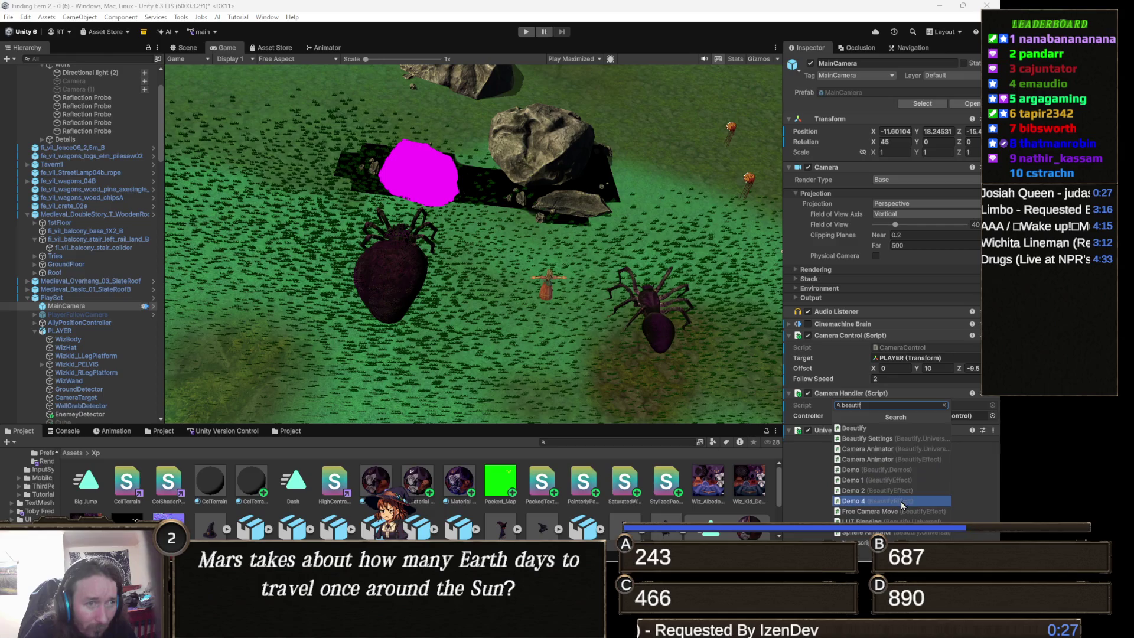
click(886, 432)
scroll(923, 445, down, 4)
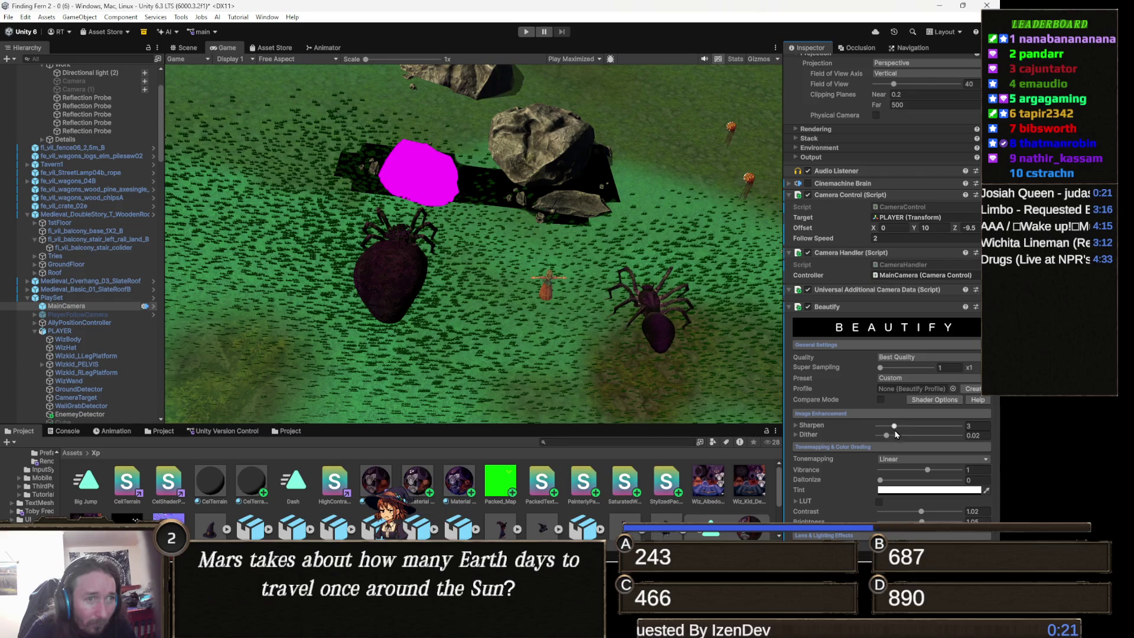
Set Beautify's Sharpen amount to 1.82.
mouse_move(895, 427)
mouse_down()
mouse_move(947, 426)
mouse_move(888, 427)
mouse_up()
scroll(903, 431, down, 2)
scroll(902, 426, down, 2)
scroll(915, 433, down, 2)
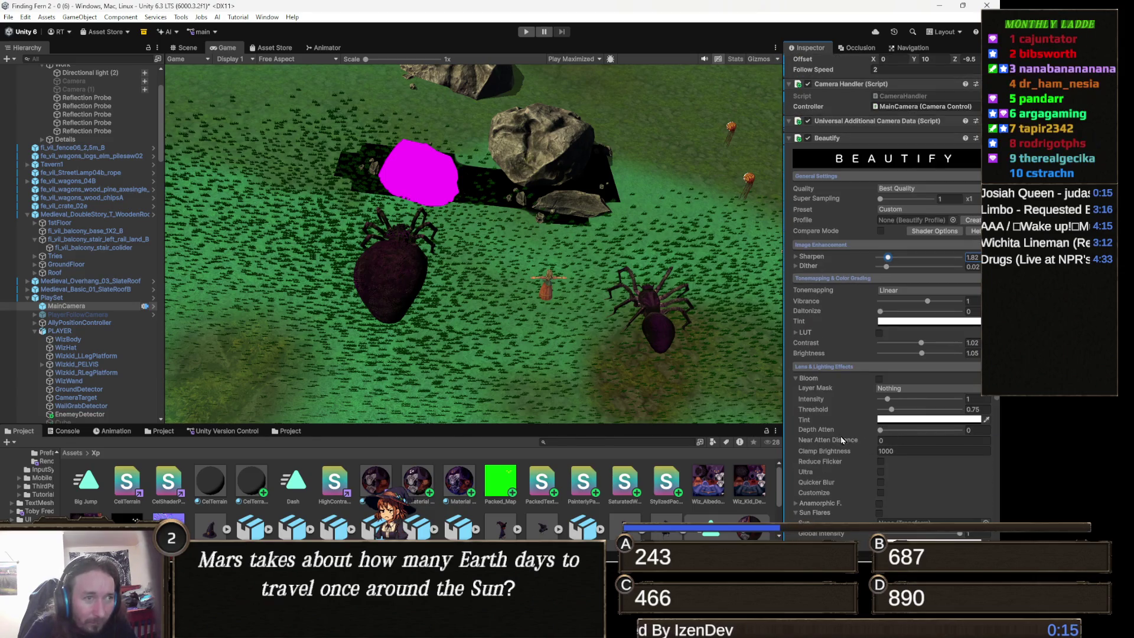
scroll(831, 396, down, 2)
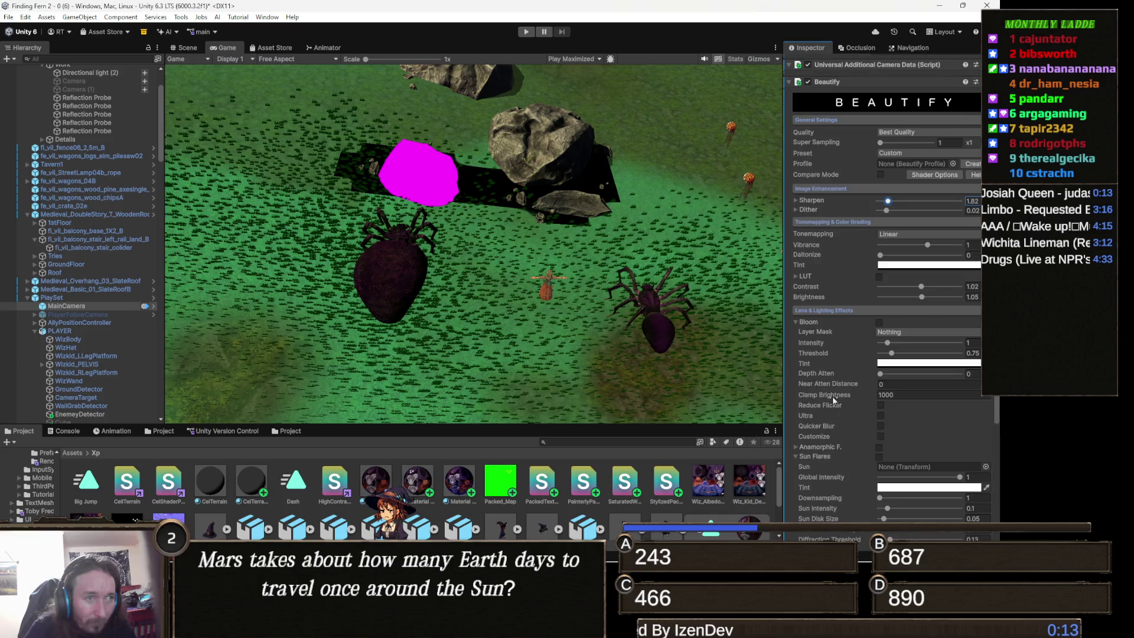
Set the Bloom Layer Mask to Everything so Bloom affects every layer.
click(805, 323)
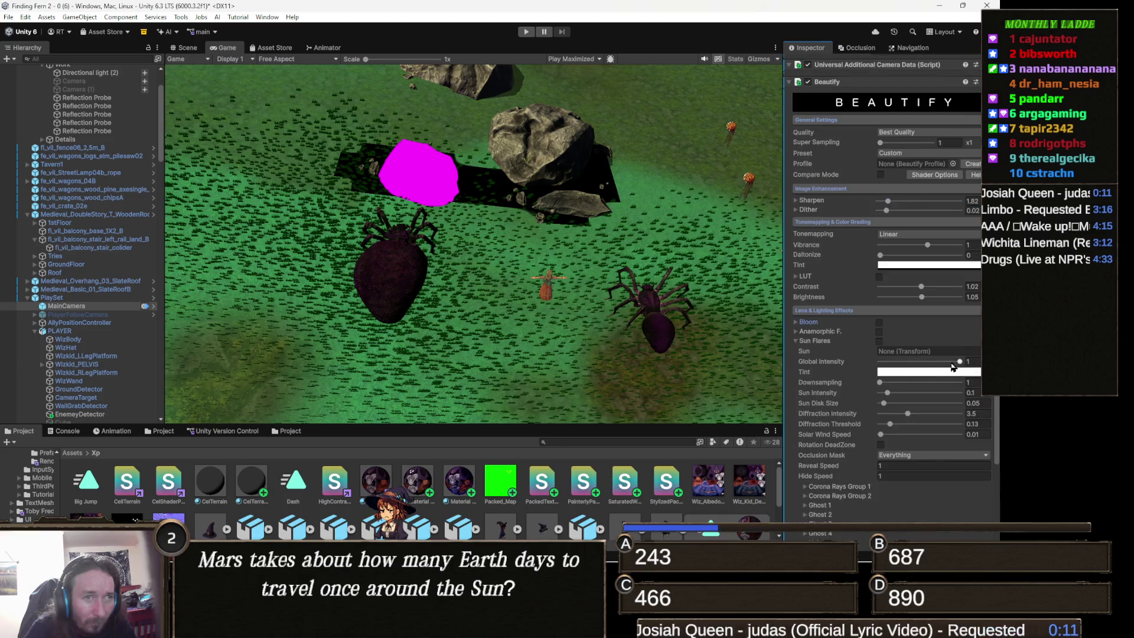
click(800, 325)
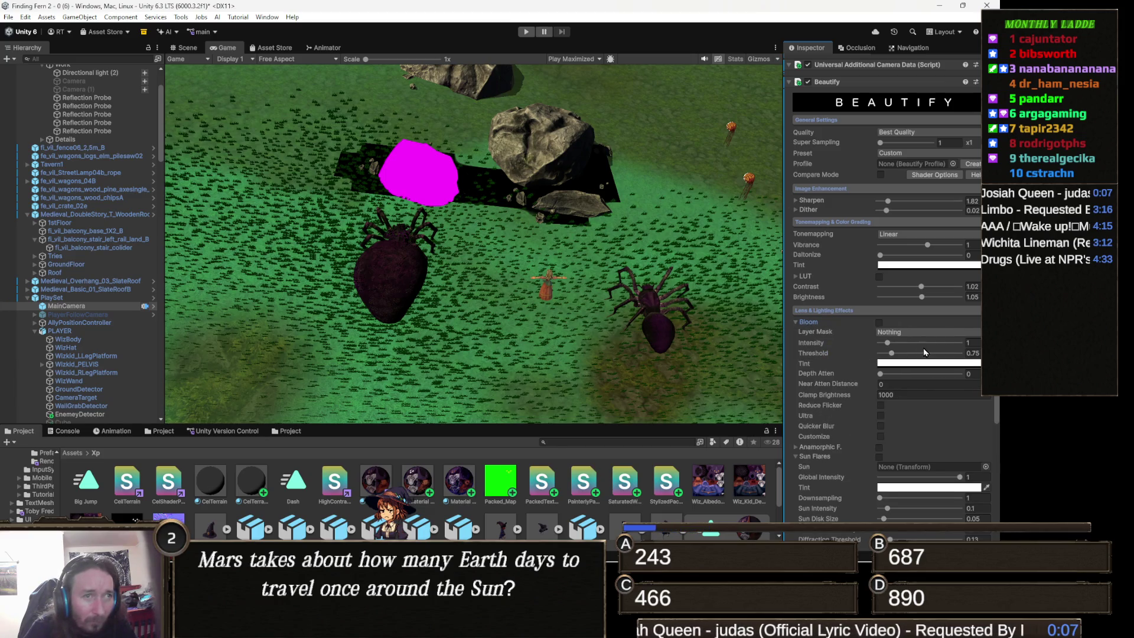
click(919, 332)
click(919, 354)
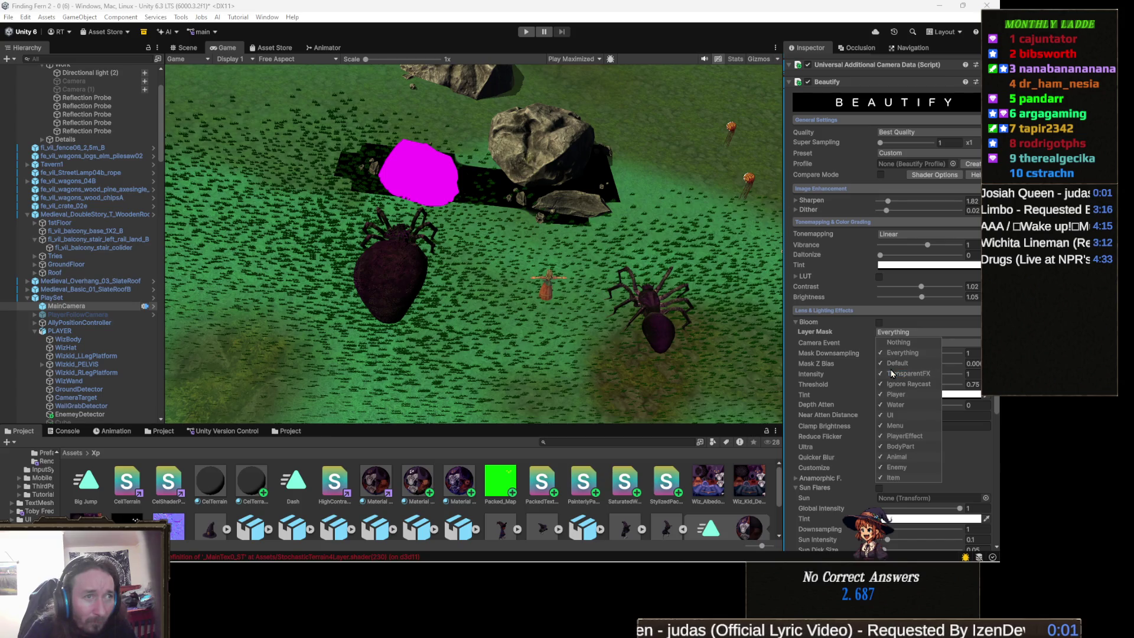
click(859, 353)
click(910, 343)
click(908, 354)
Adjust Bloom mask downsampling and raise the Bloom threshold to 0.78.
mouse_move(881, 353)
mouse_down()
mouse_move(941, 354)
mouse_move(910, 354)
mouse_move(945, 364)
mouse_move(896, 379)
mouse_move(954, 375)
mouse_move(847, 384)
mouse_up()
click(892, 384)
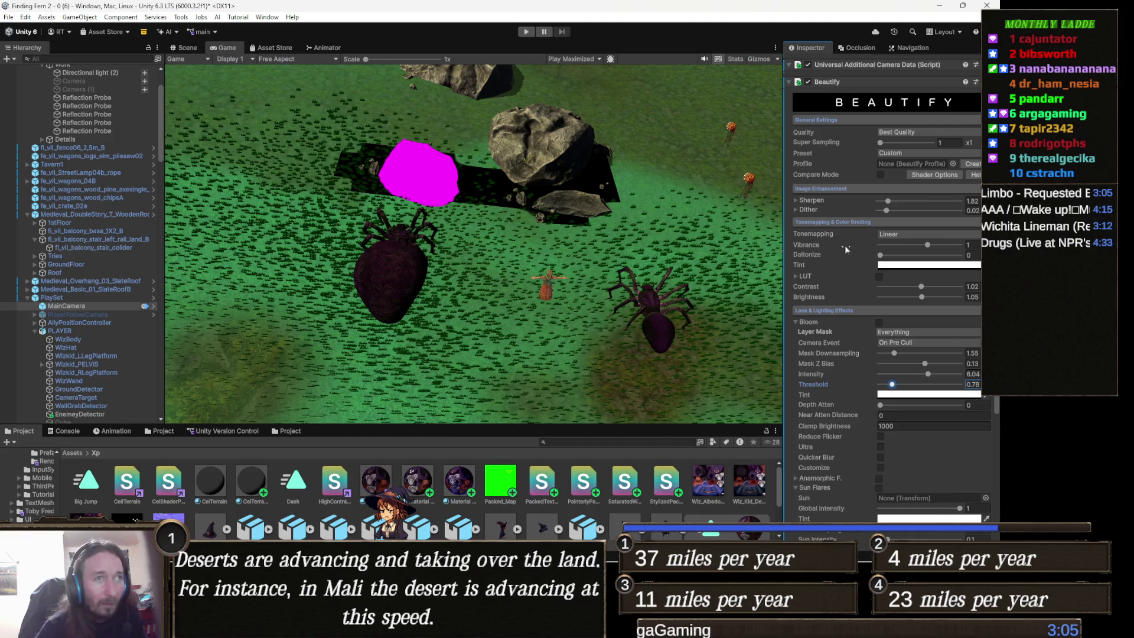
scroll(853, 160, up, 3)
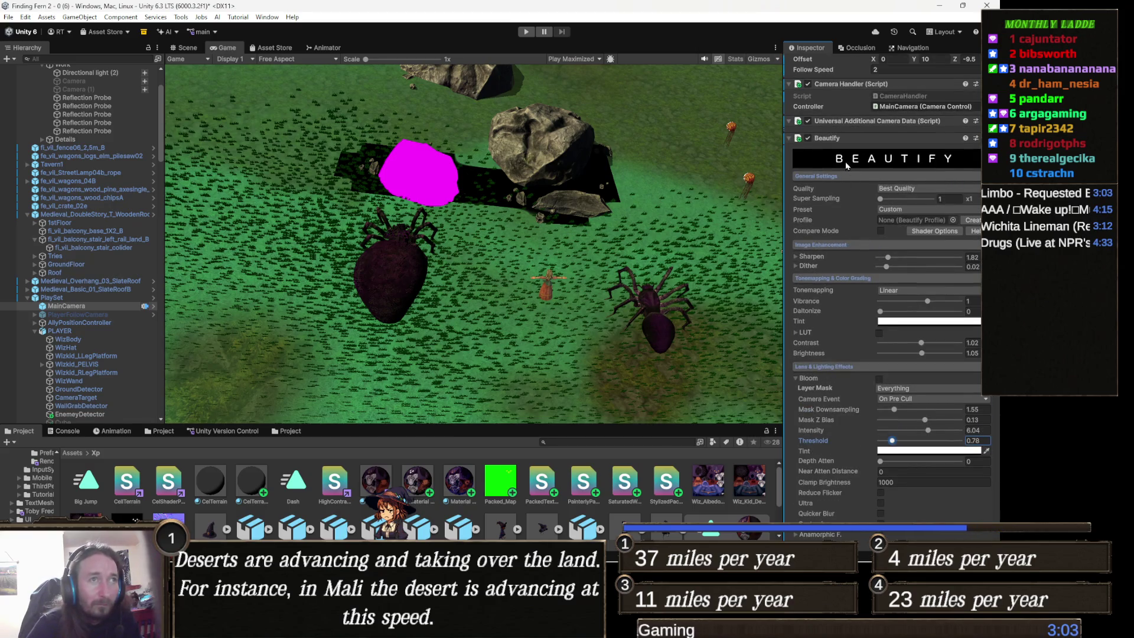
right_click(830, 138)
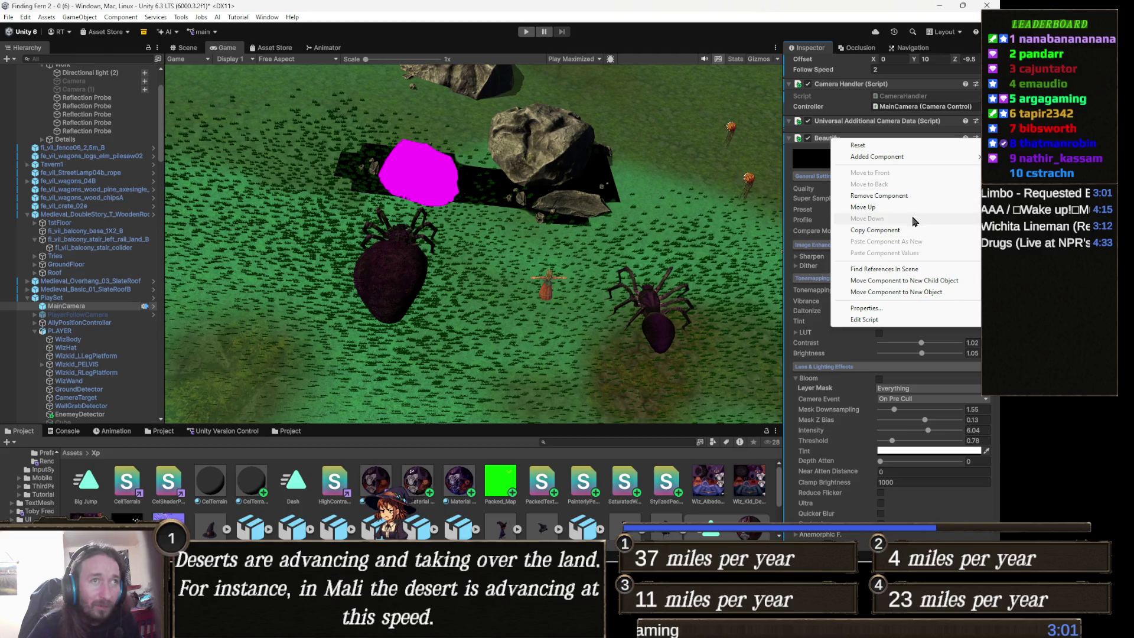
Remove the Beautify component from the camera and delete the Beautify folder from Assets.
click(903, 196)
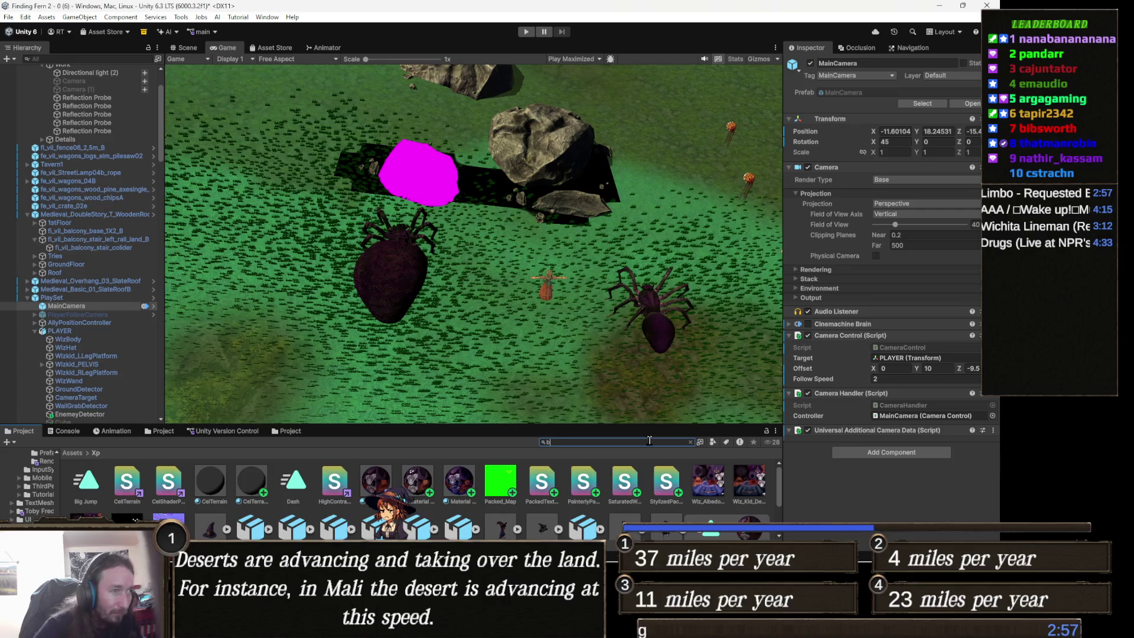
text(eautify)
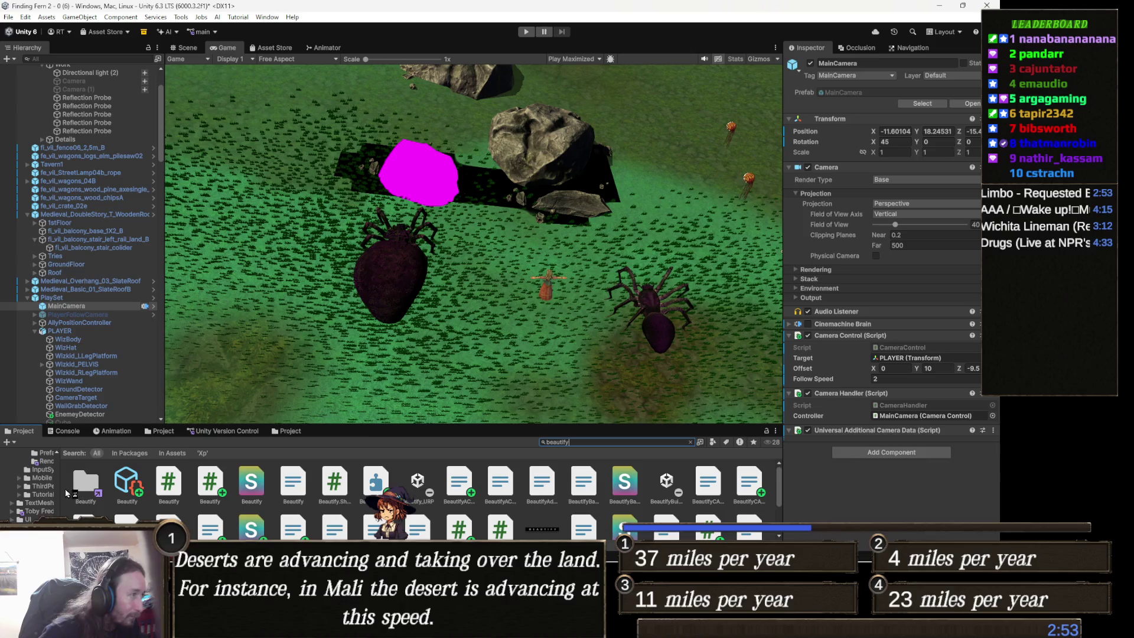
double_click(82, 486)
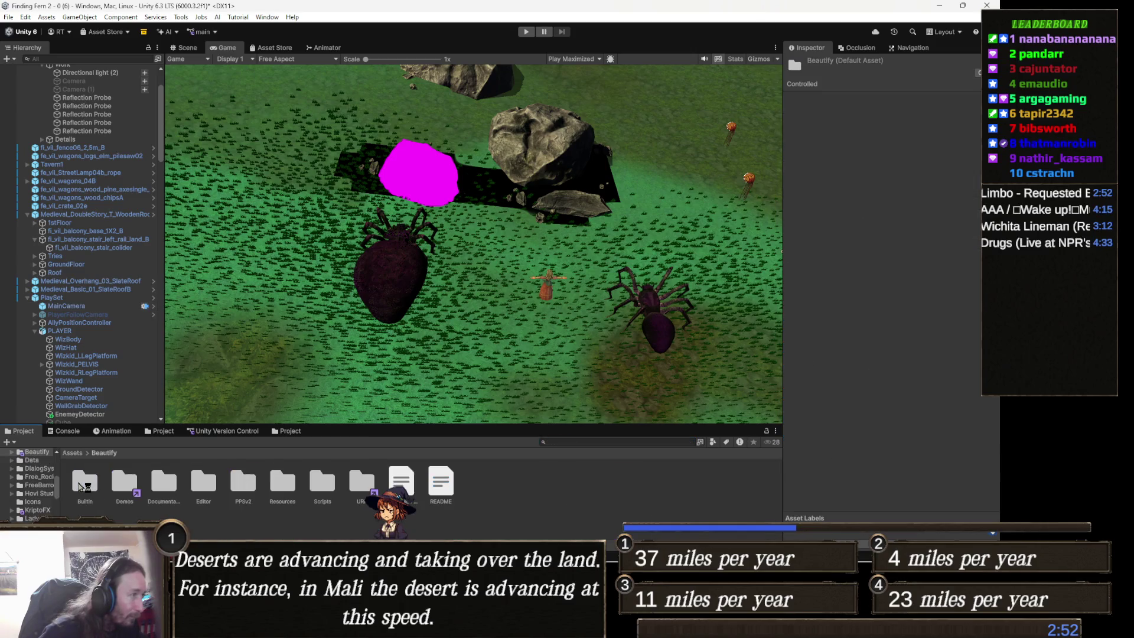
click(72, 453)
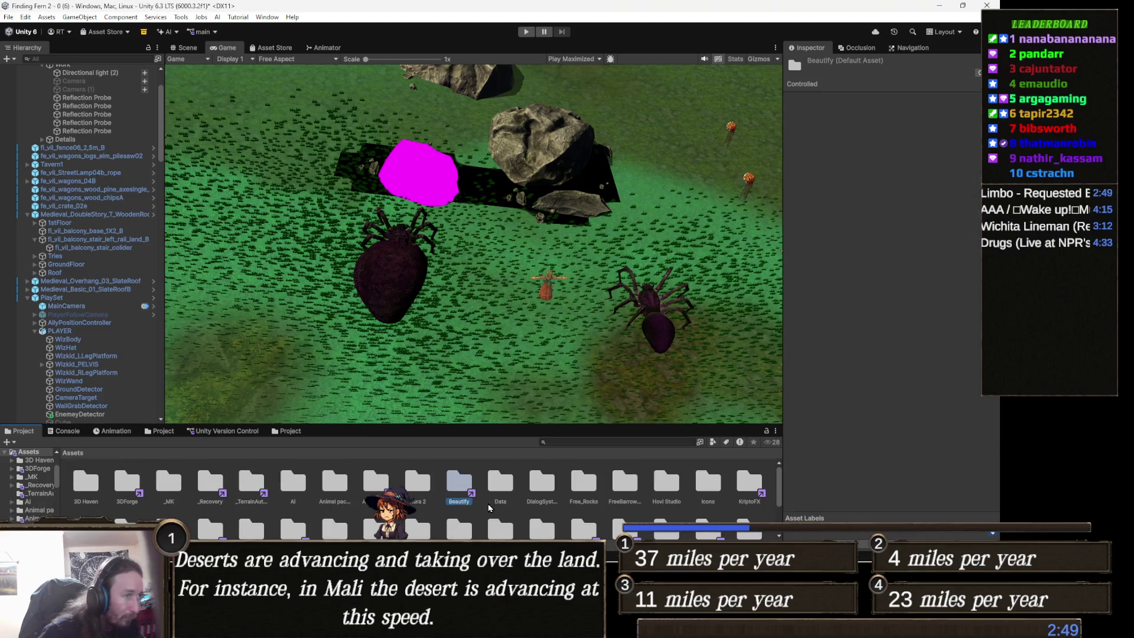
key(Delete)
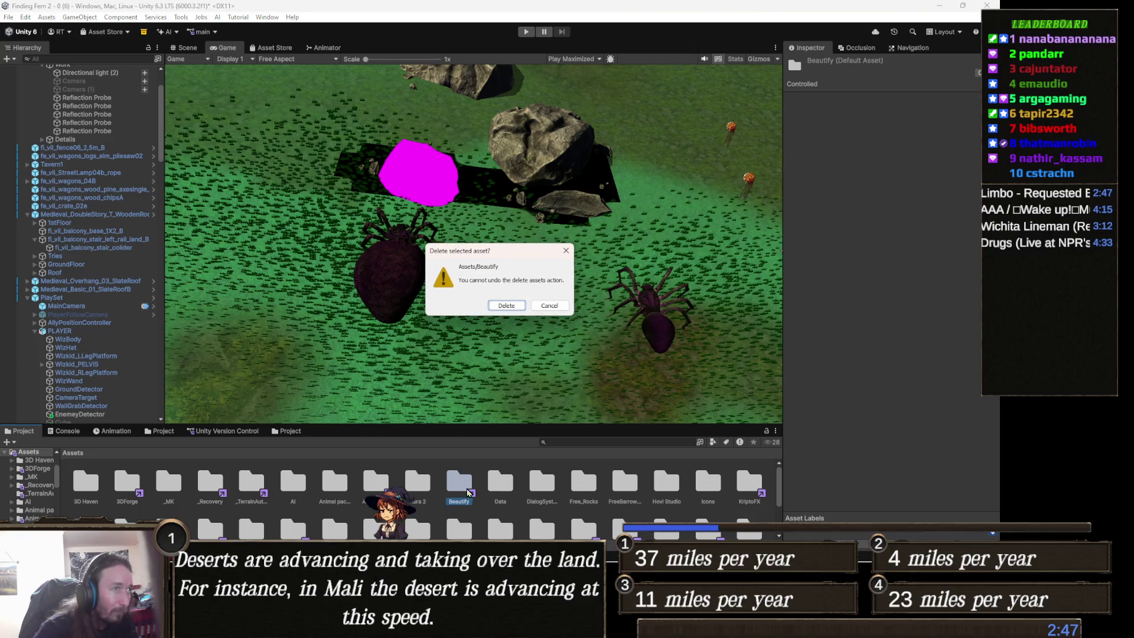
key(Return)
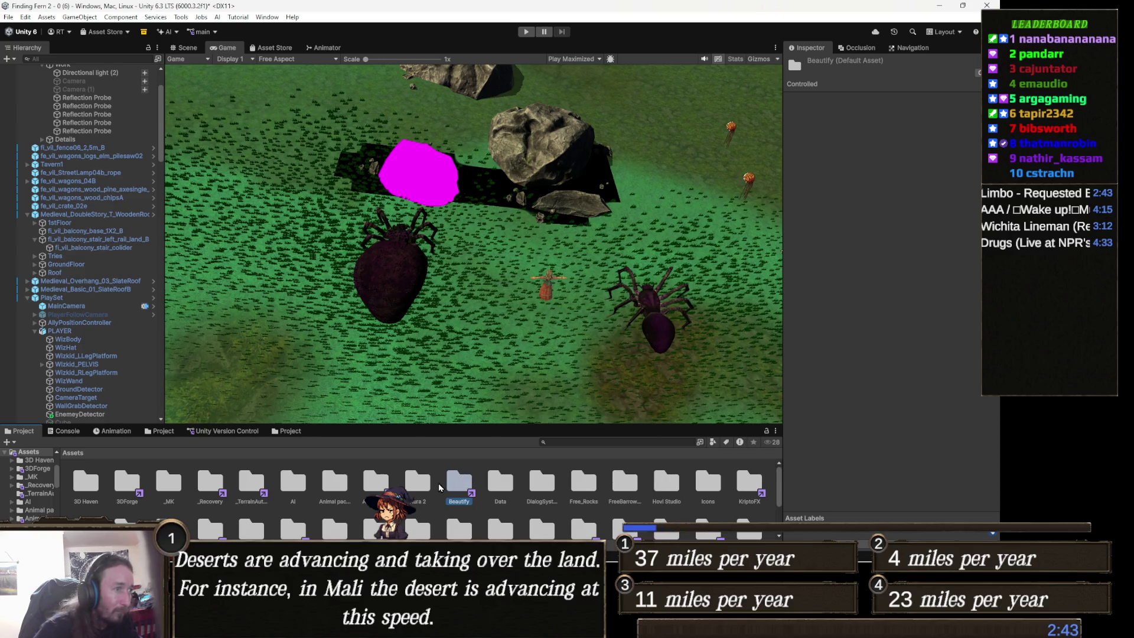
key(alt+Tab)
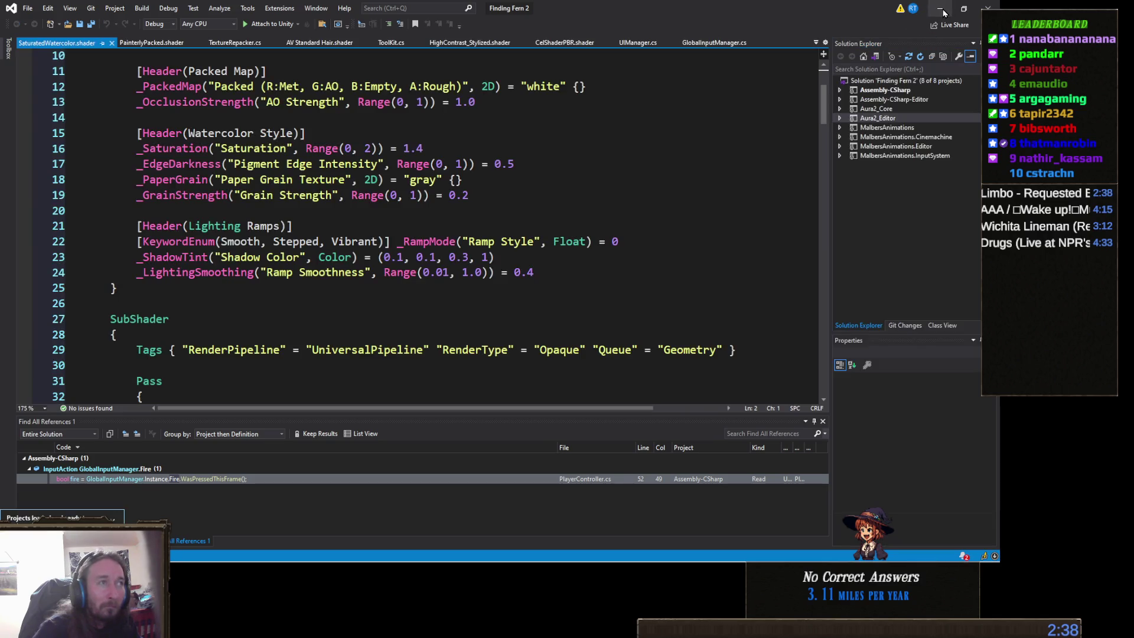
Minimize Visual Studio to bring the Unity editor back to the front.
click(941, 10)
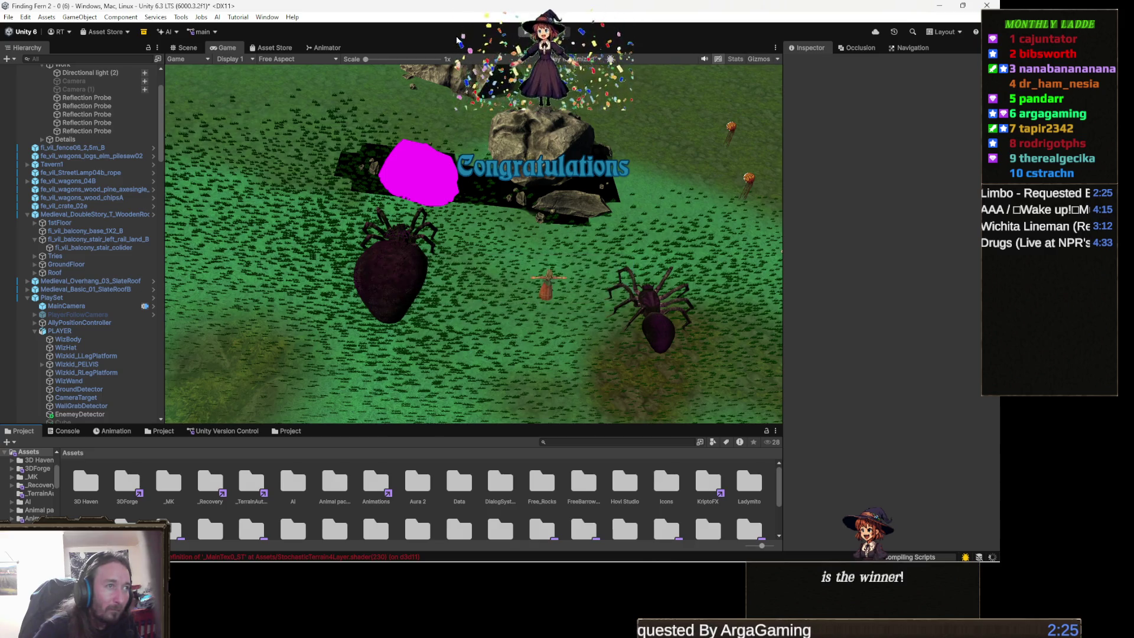
In the Package Manager's My Assets, search 'beaut' to list the Beautify packages.
click(267, 17)
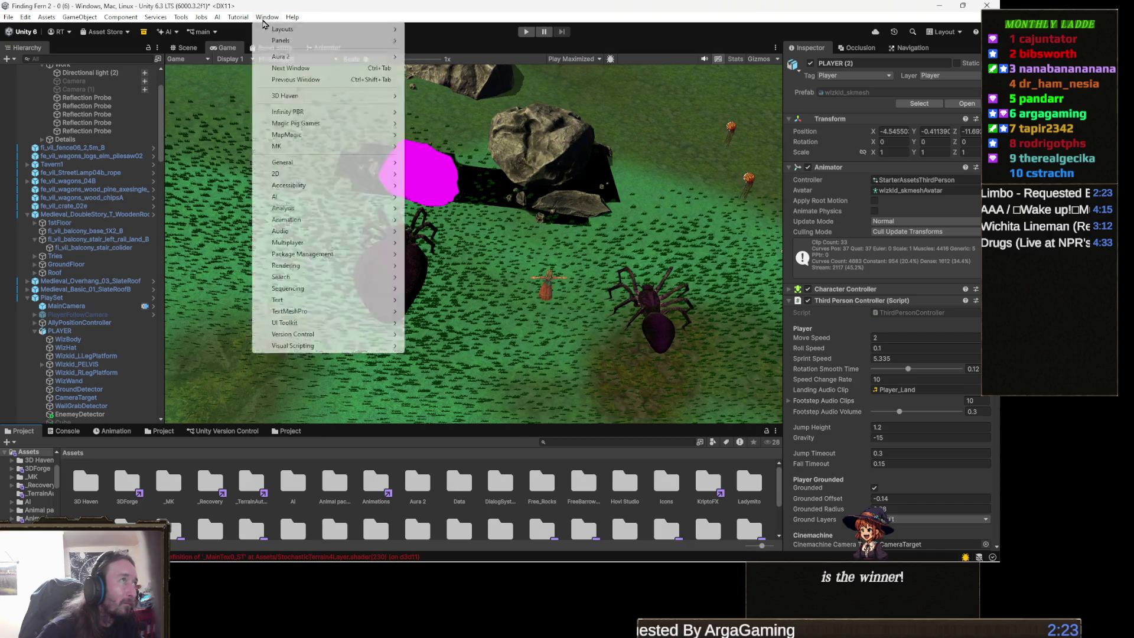
mouse_move(304, 254)
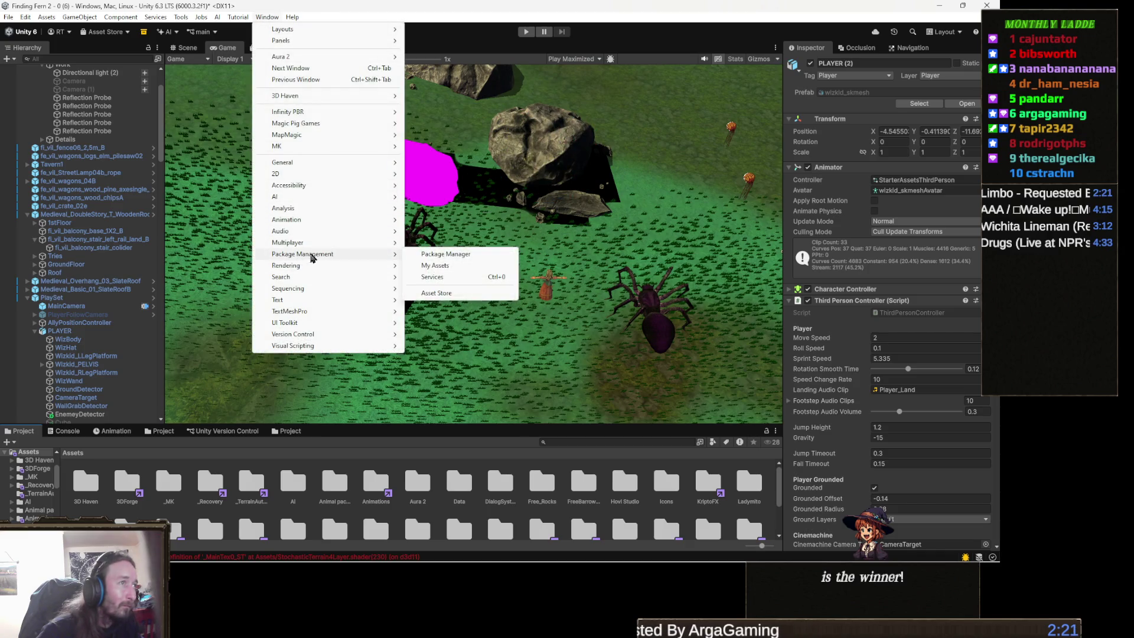
click(468, 257)
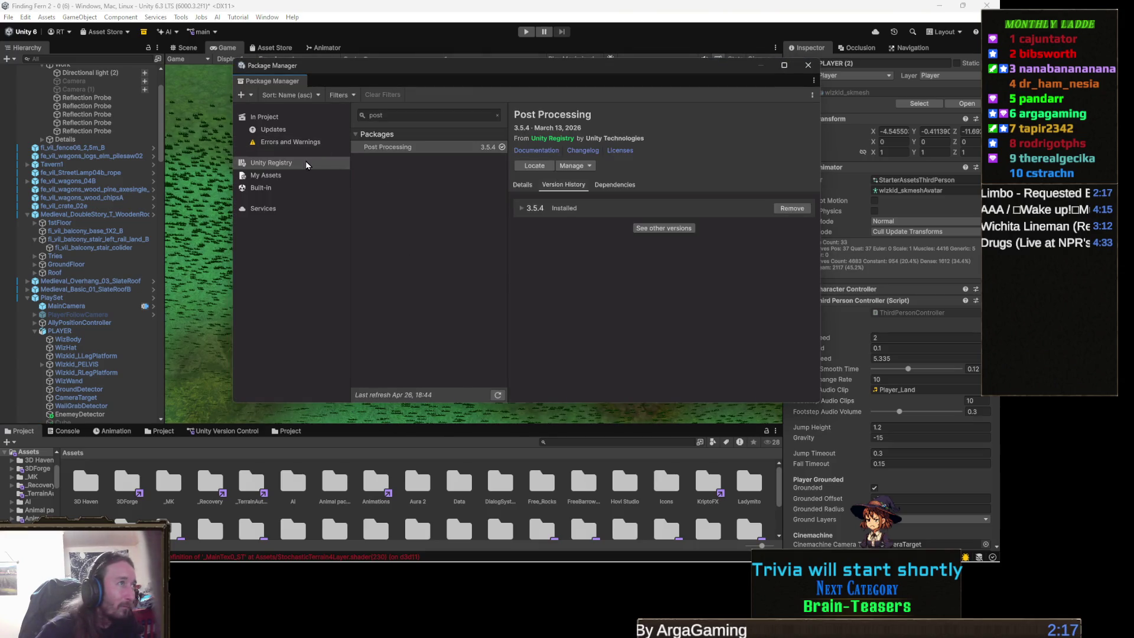
click(283, 177)
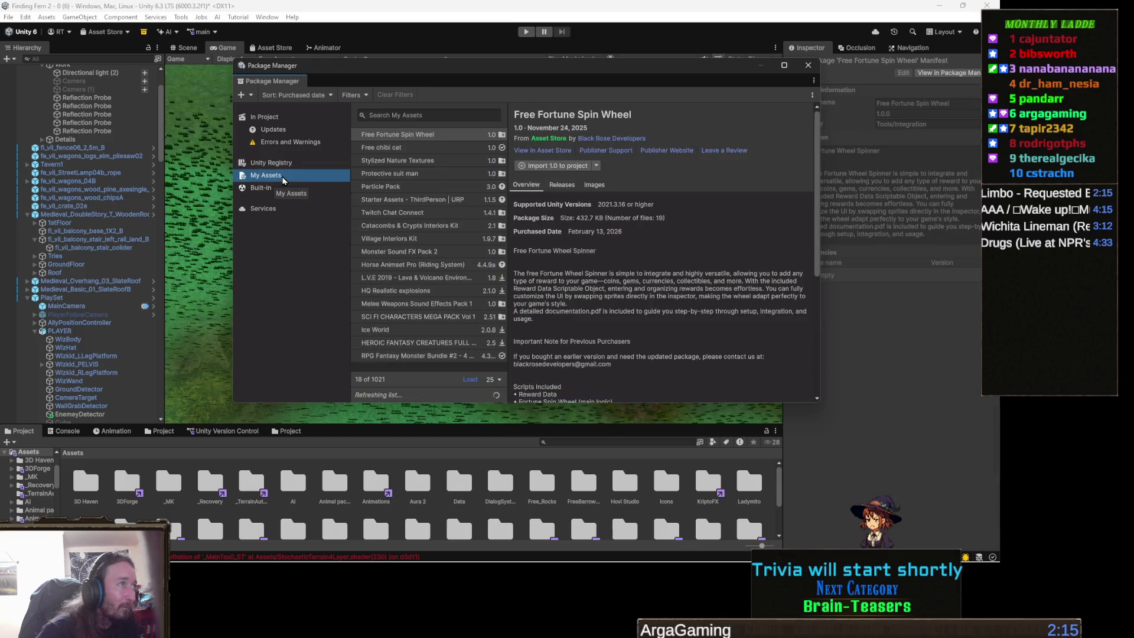
click(430, 114)
text(beaut)
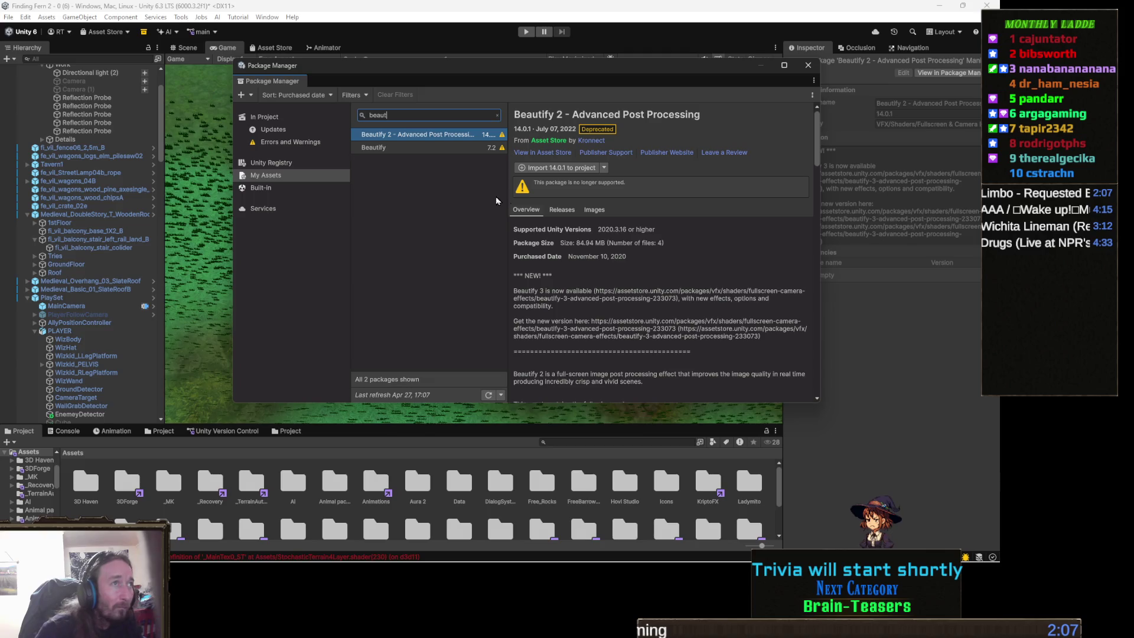
Re-download Beautify 2 – Advanced Post Processing 14.0.1 and import all its files.
click(602, 169)
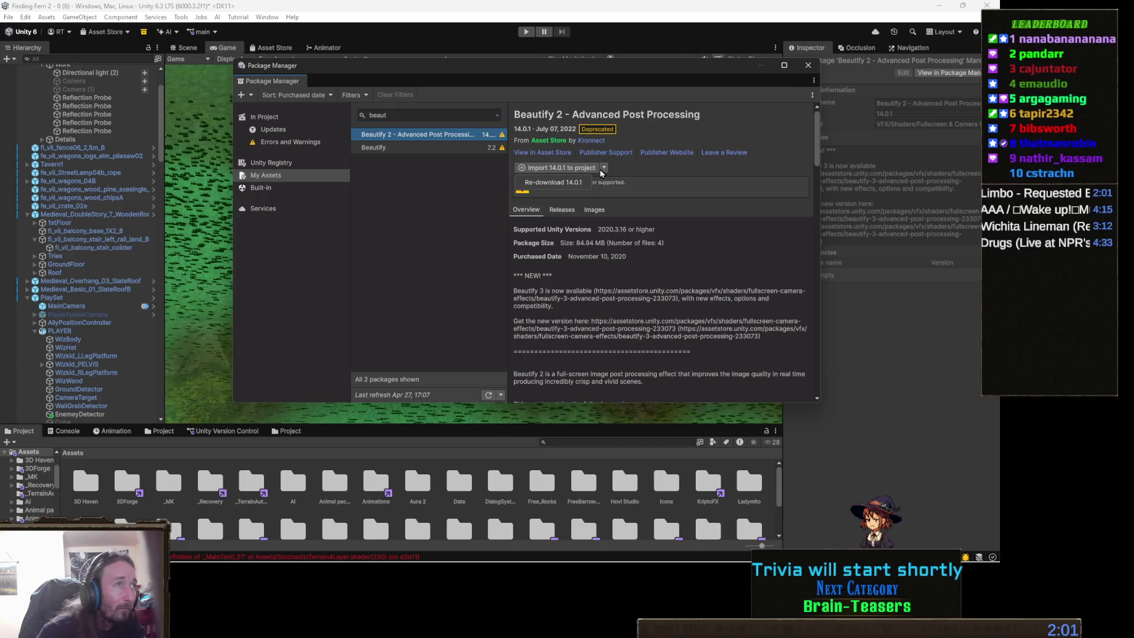
click(627, 173)
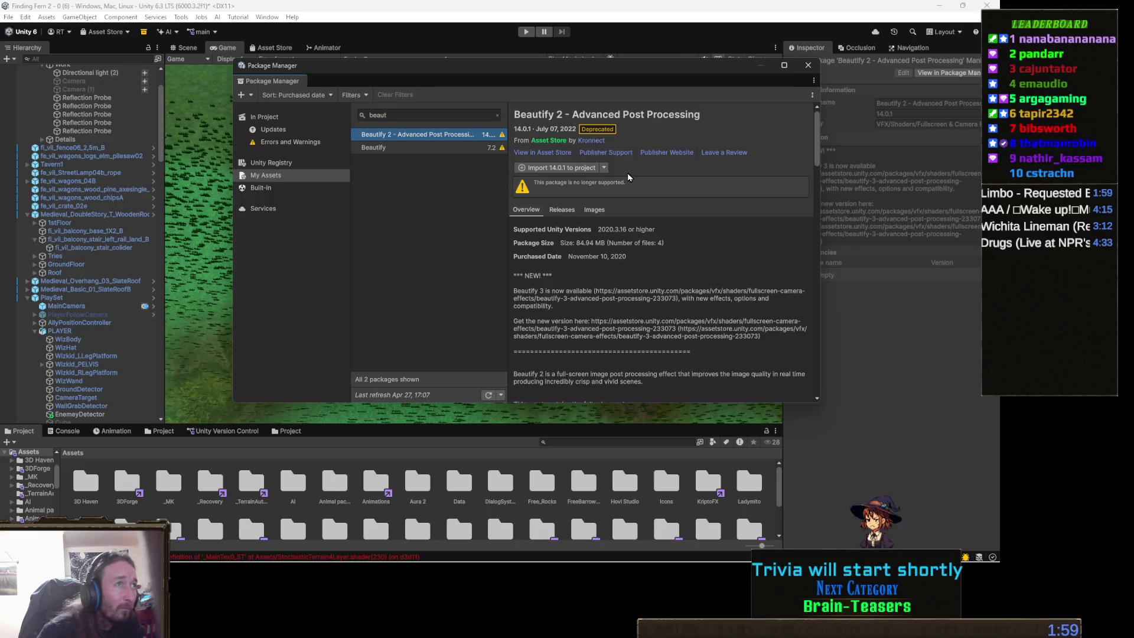
click(568, 172)
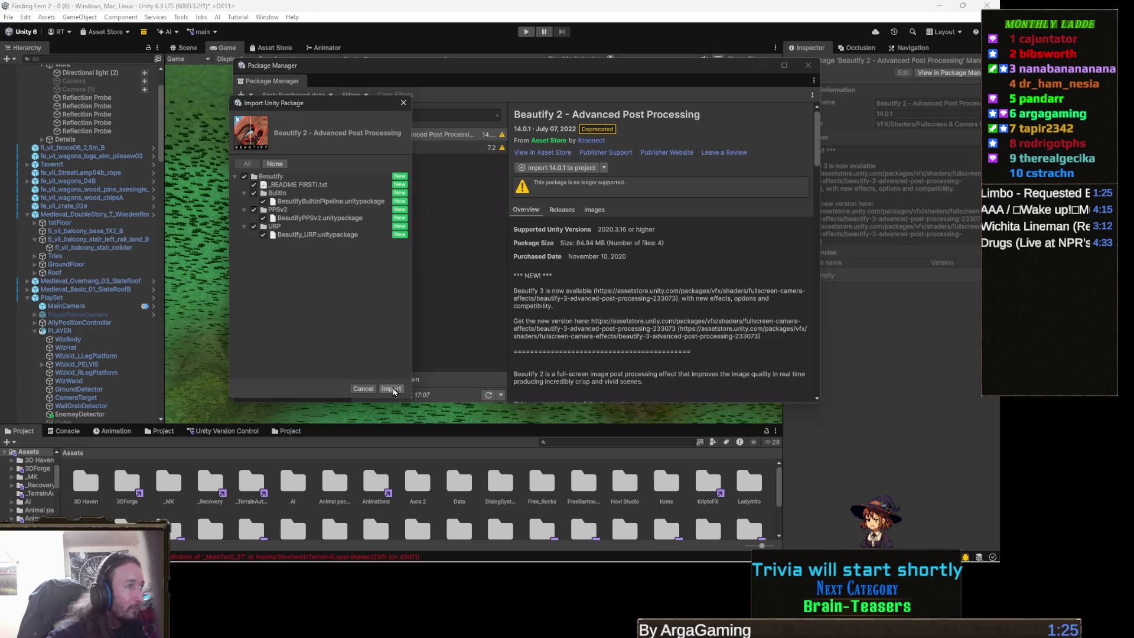
click(392, 389)
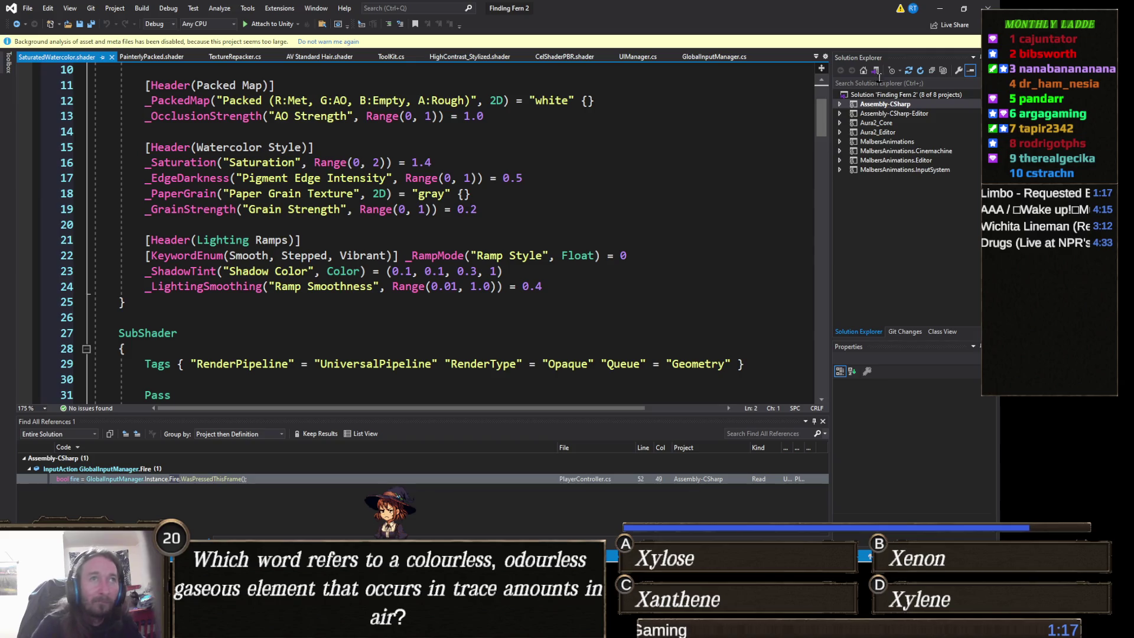
click(942, 12)
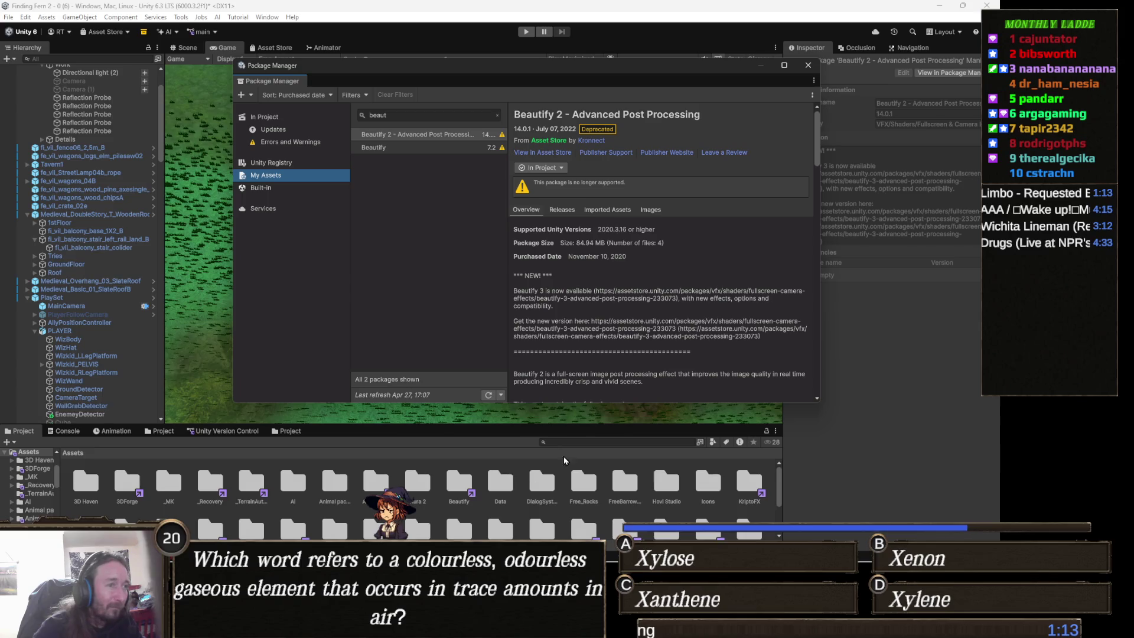
Import all files of the Beautify_URP package from Assets/Beautify/URP.
click(583, 441)
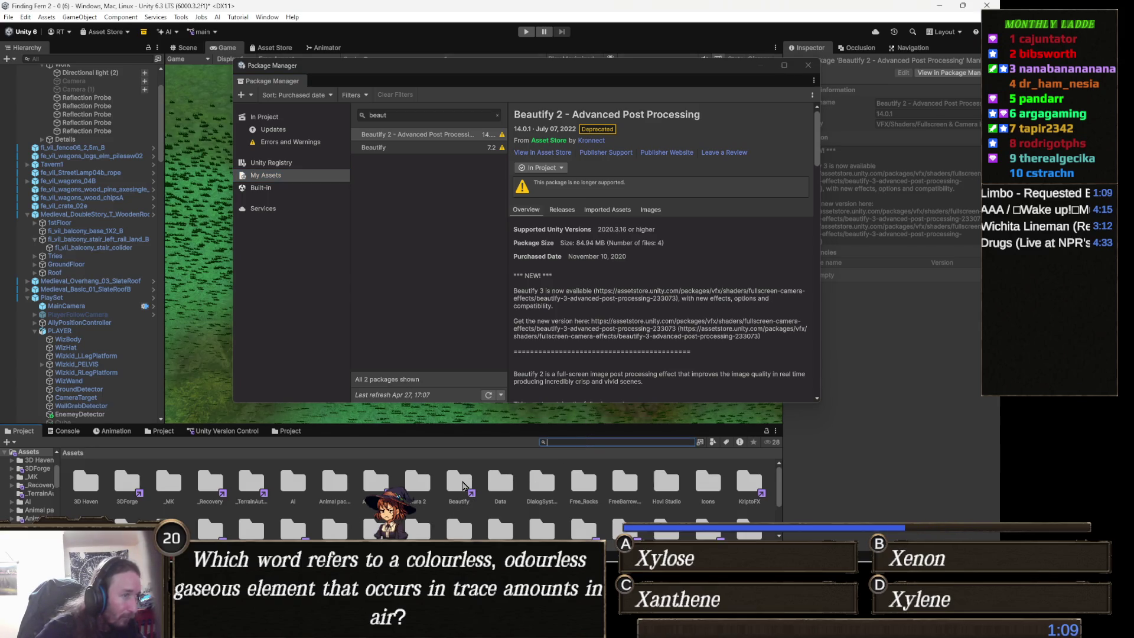
double_click(462, 485)
double_click(171, 480)
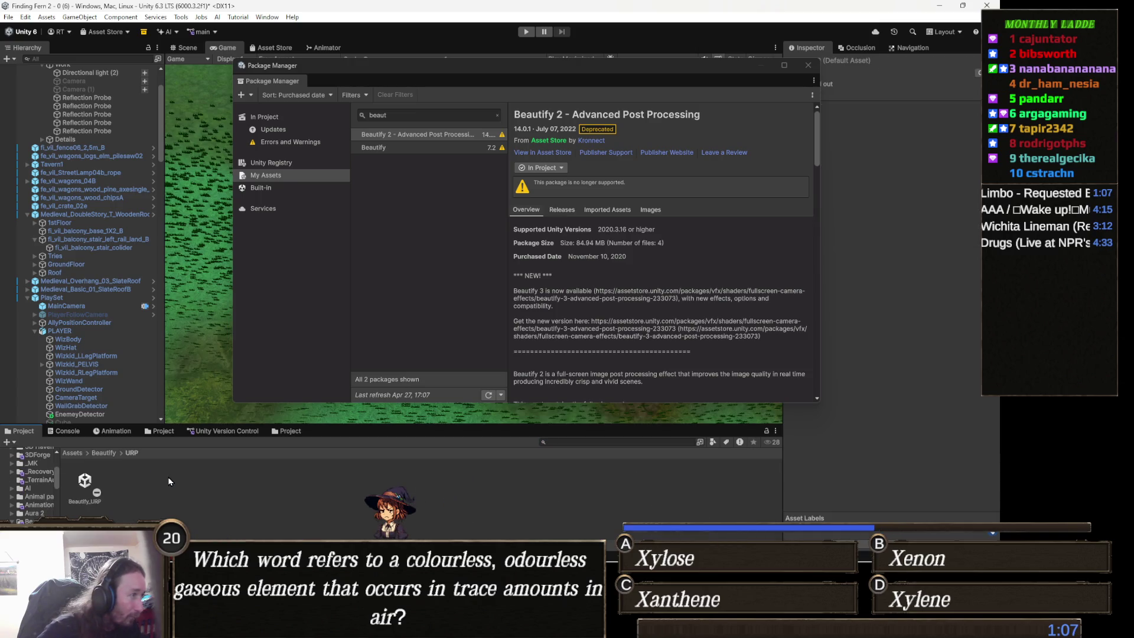
click(89, 481)
double_click(87, 481)
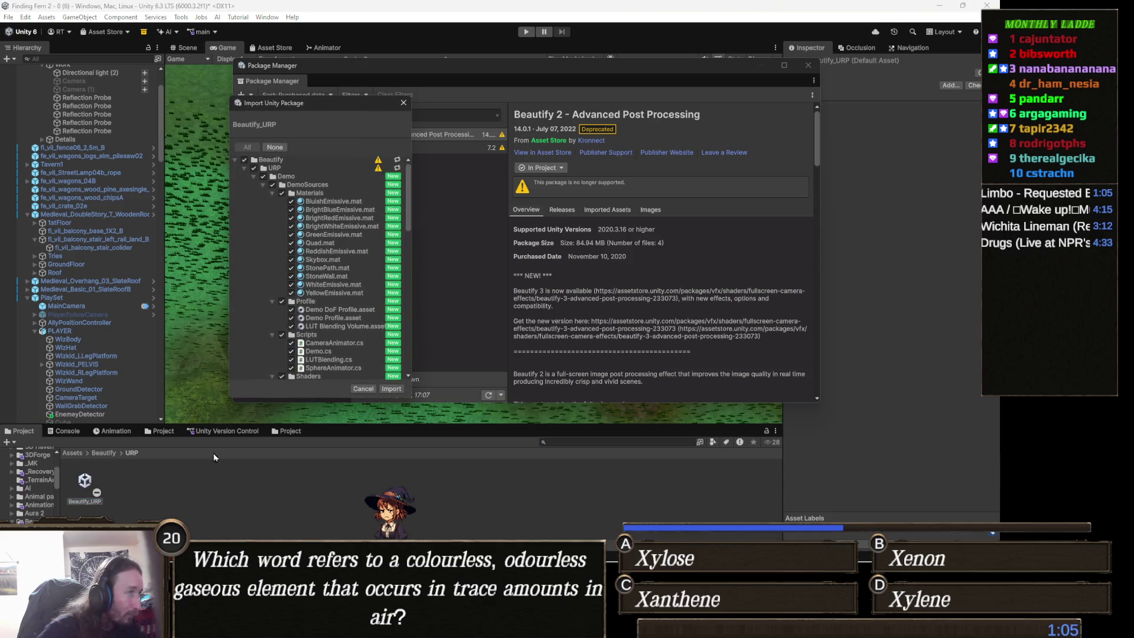
click(392, 389)
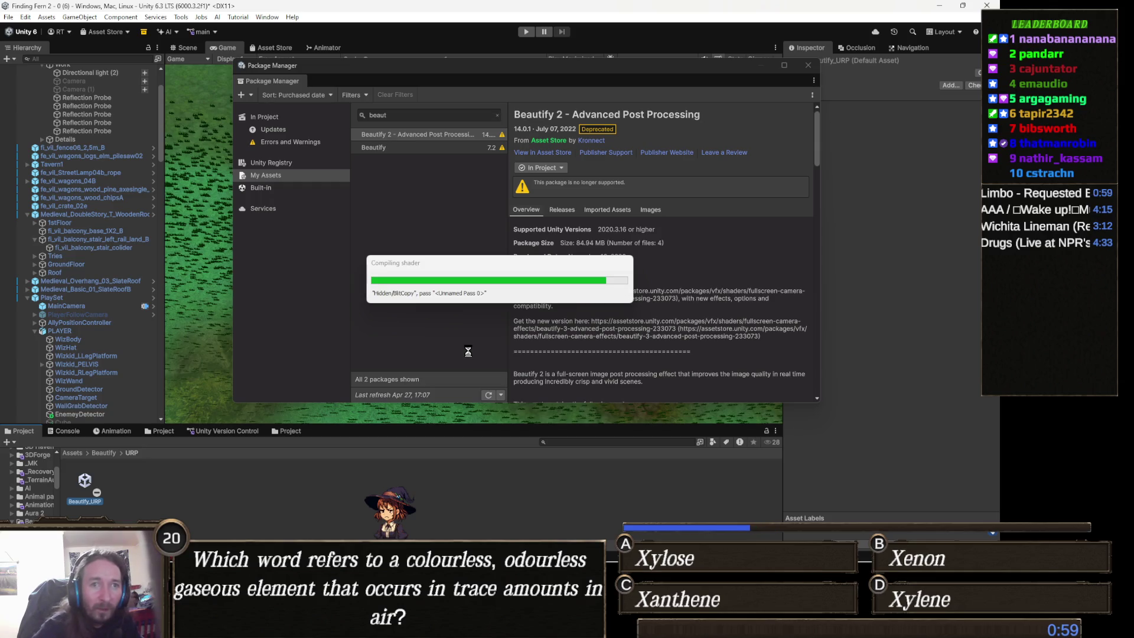
key(alt+Tab)
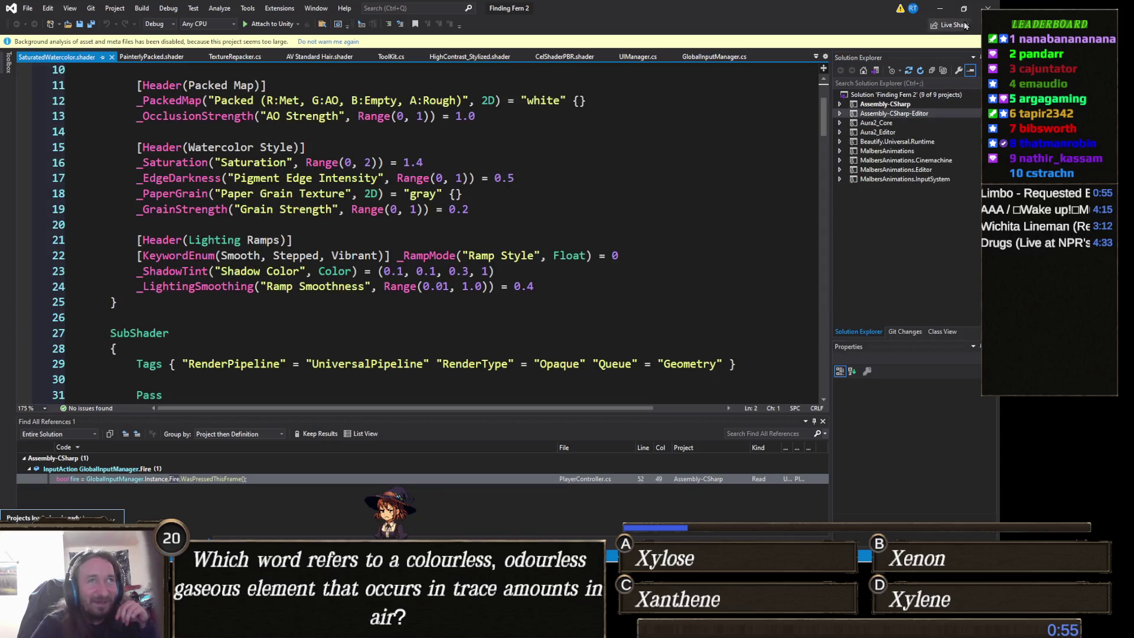
Clear the Console, leaving the two RenderTargetHandle obsolete errors, and close the Package Manager.
click(939, 8)
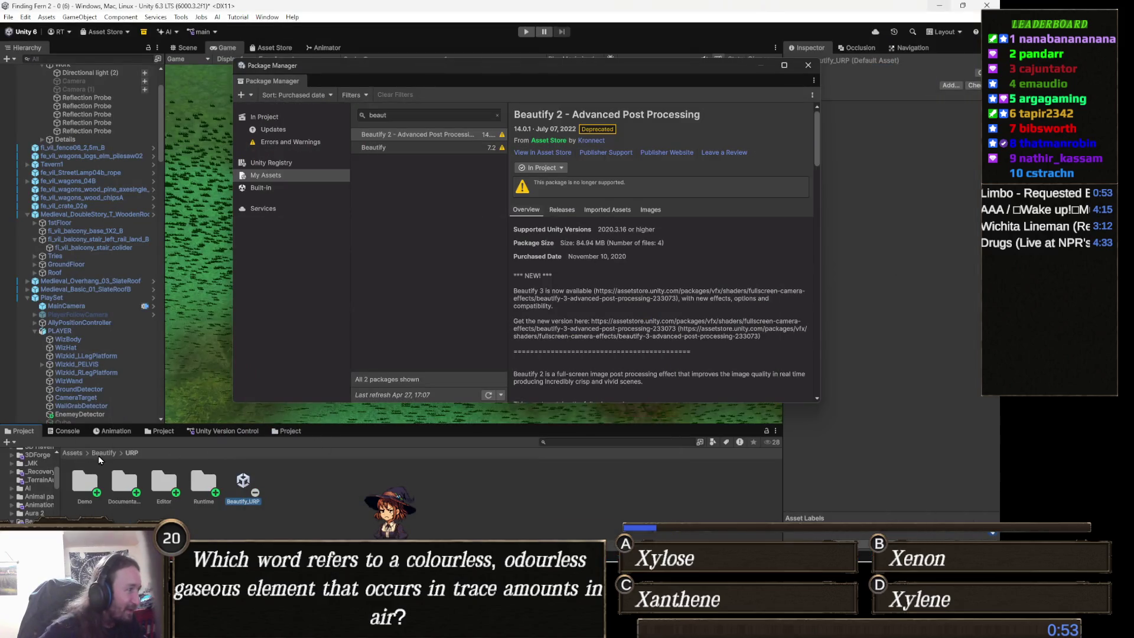
click(65, 430)
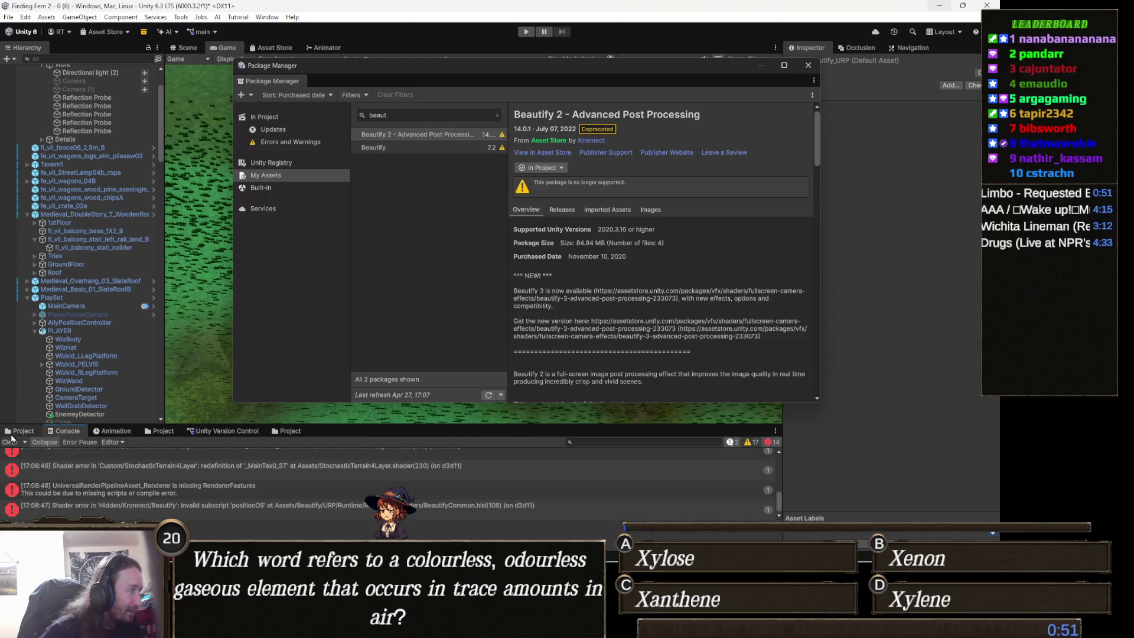
click(11, 442)
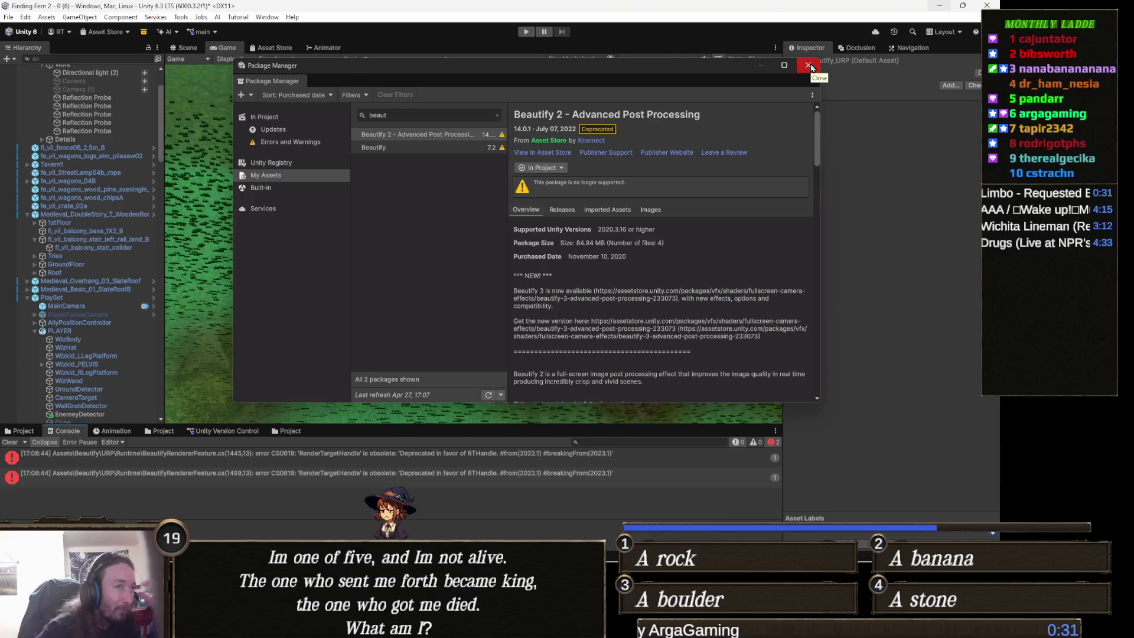
click(809, 66)
double_click(505, 455)
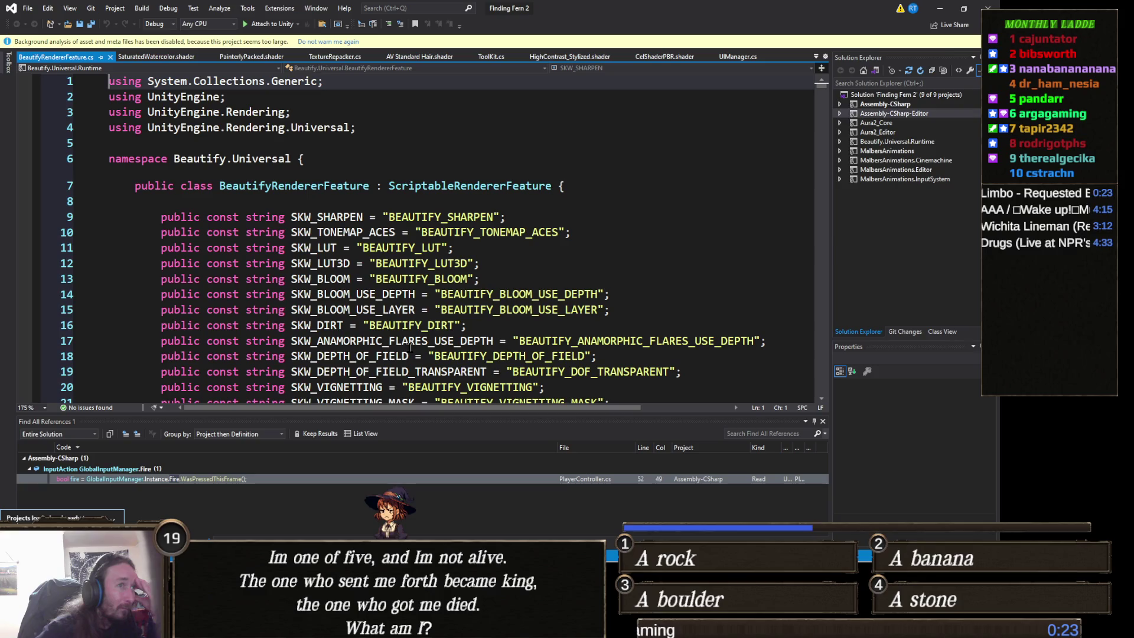
scroll(410, 348, down, 5)
scroll(529, 353, up, 3)
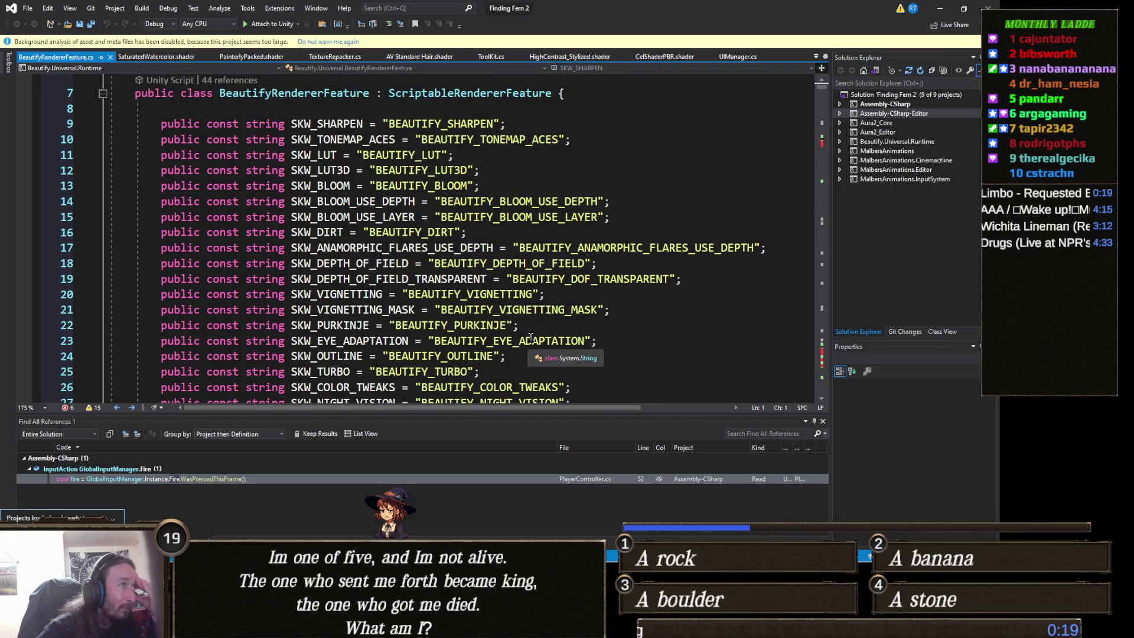
scroll(530, 336, down, 4)
scroll(530, 336, down, 4)
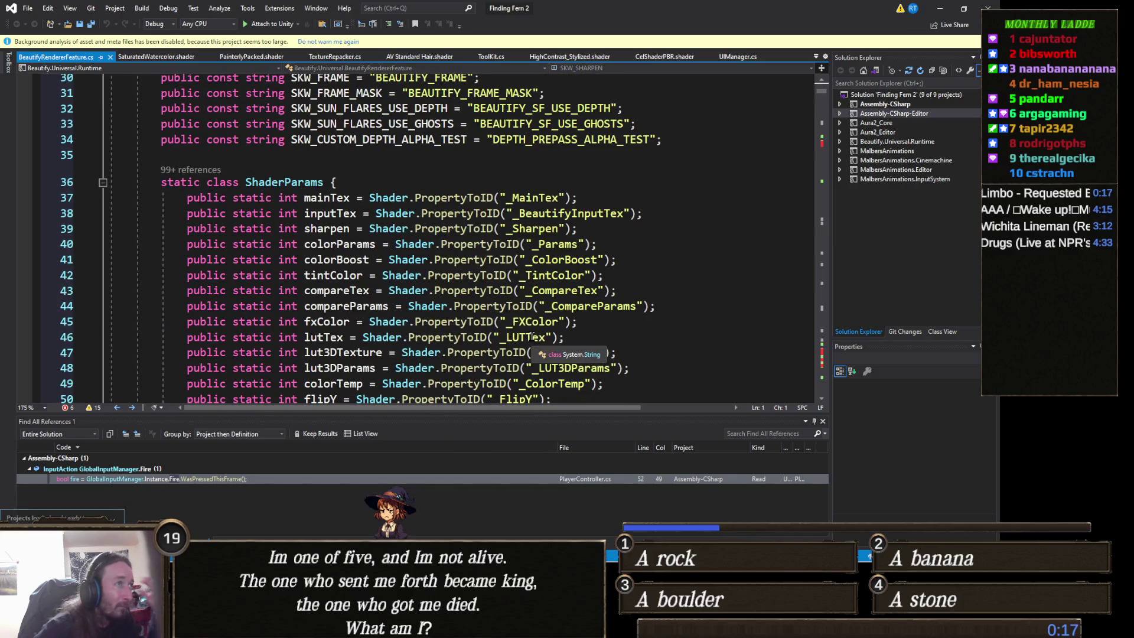
key(alt+Tab)
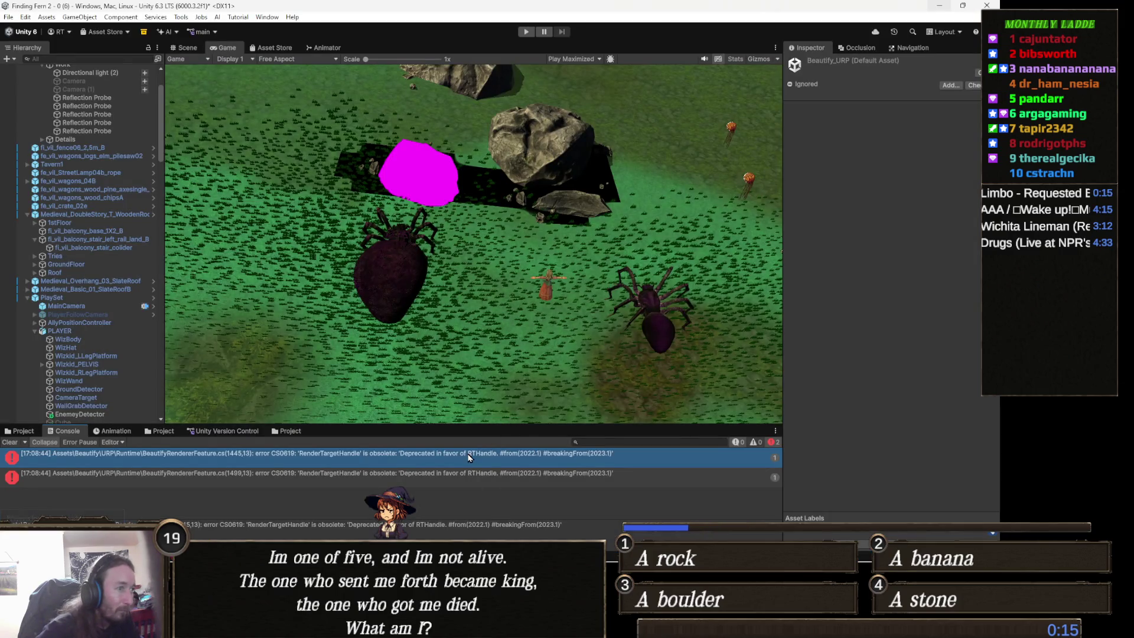
double_click(466, 454)
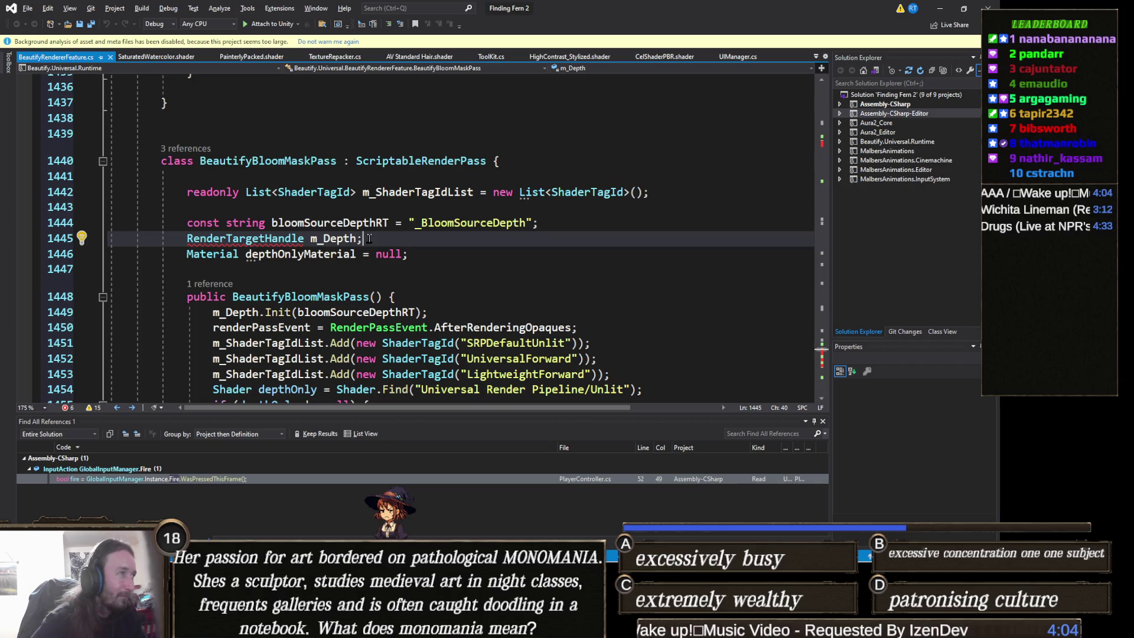
click(301, 265)
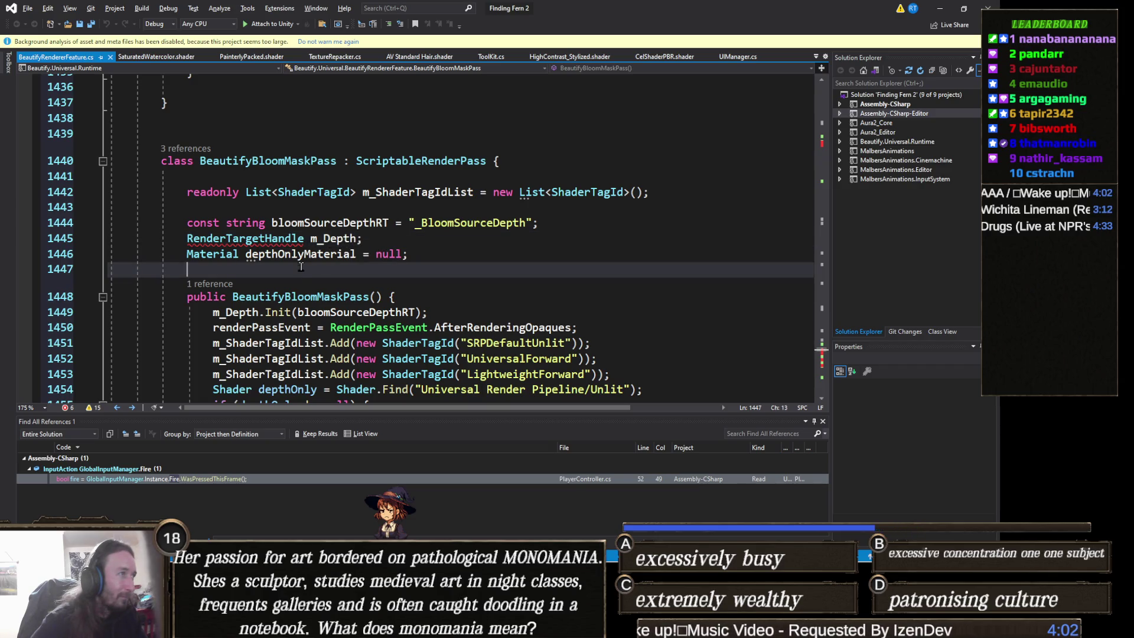
mouse_move(276, 241)
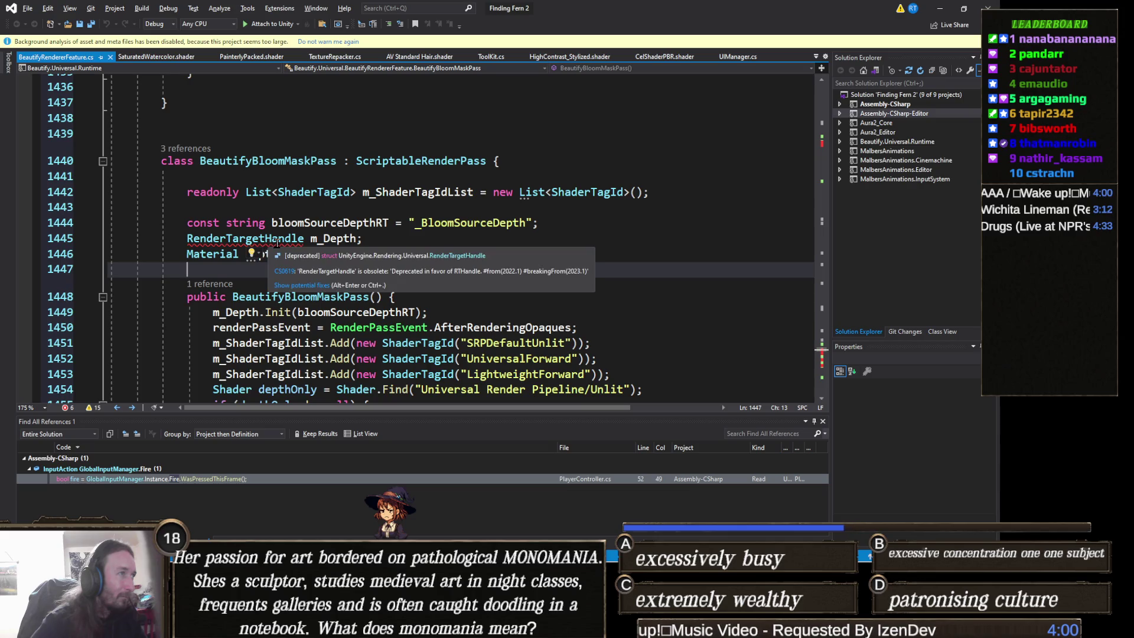
click(300, 285)
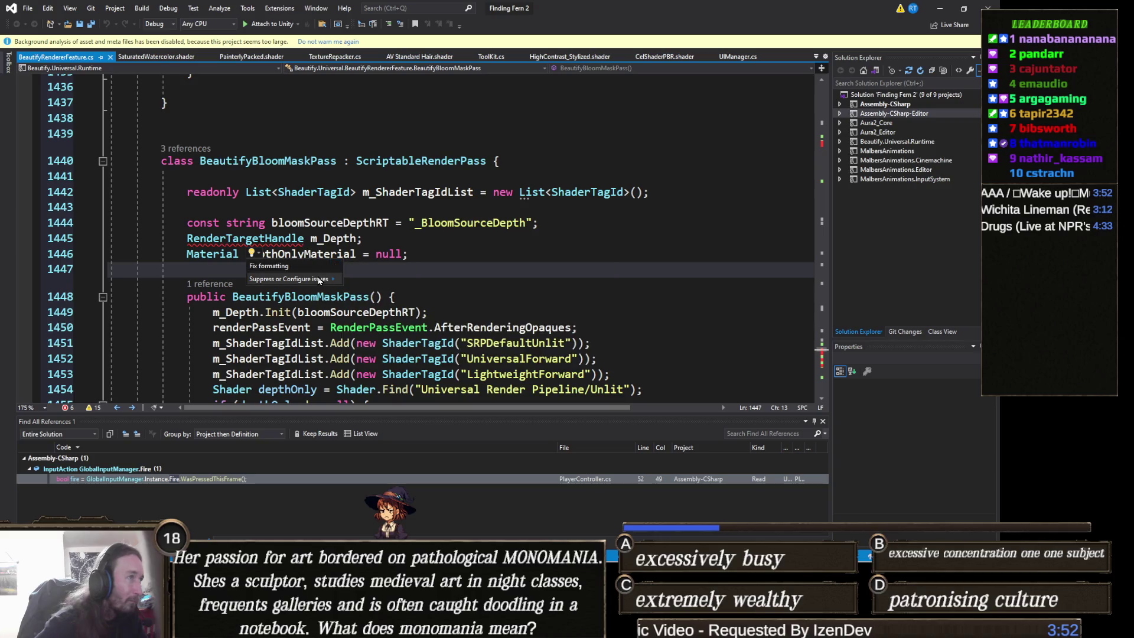
mouse_move(317, 280)
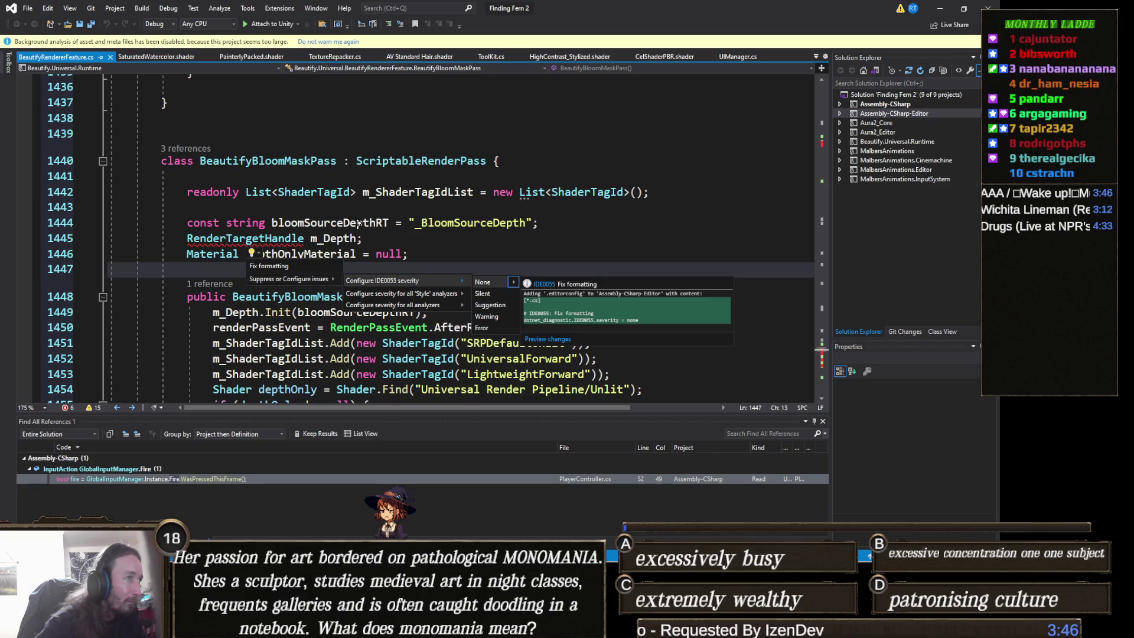
click(395, 244)
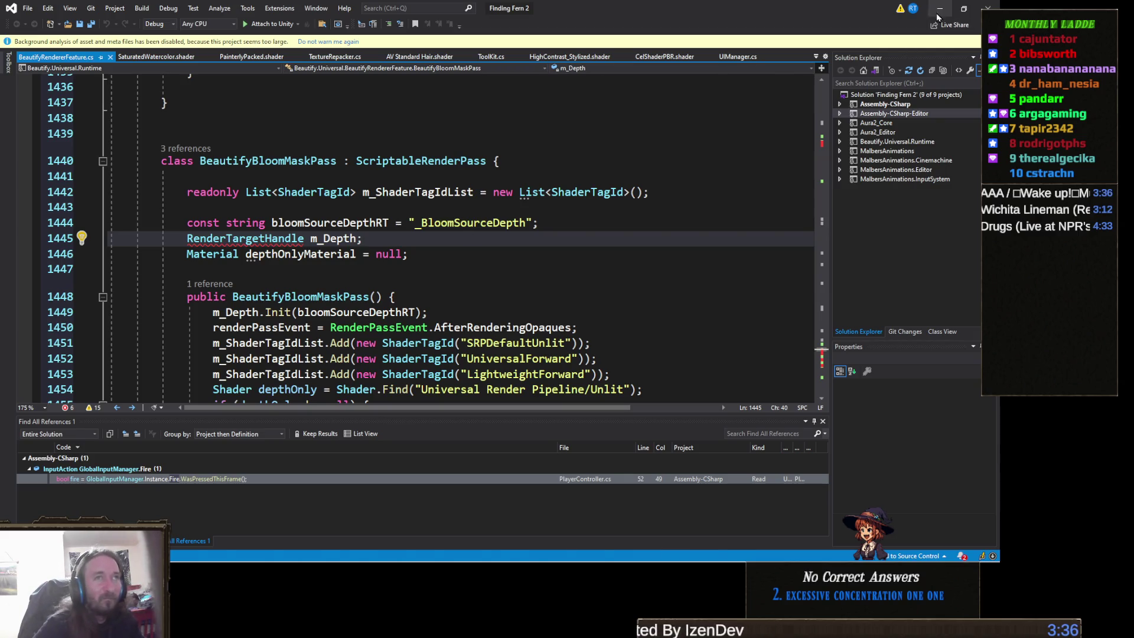
click(110, 56)
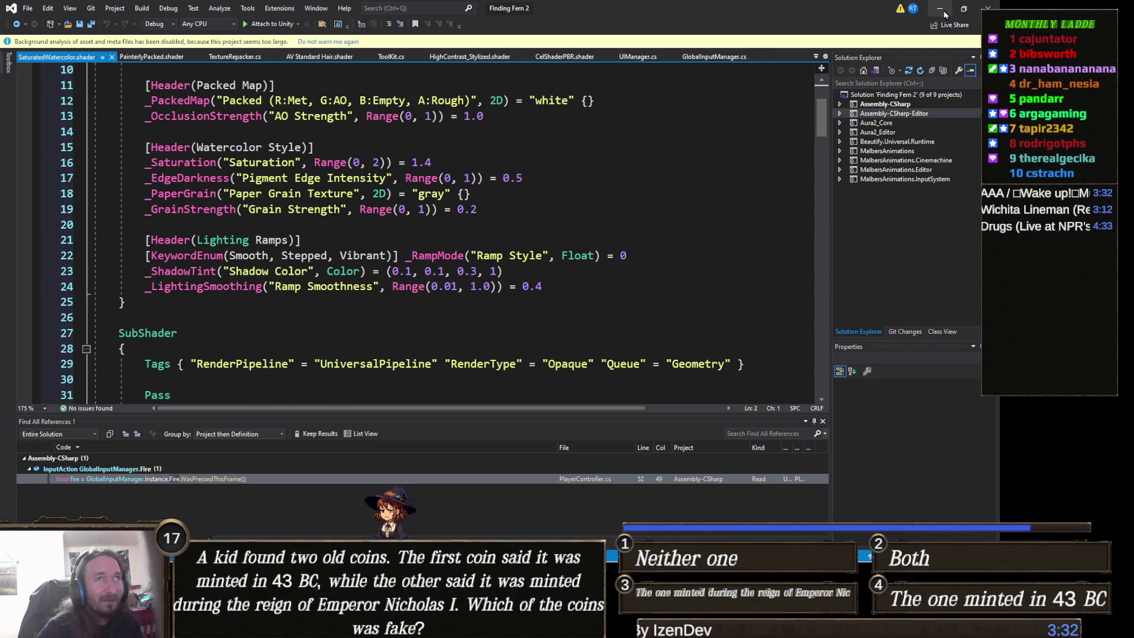
Delete the Beautify folder from the Assets root in the Project panel.
click(941, 9)
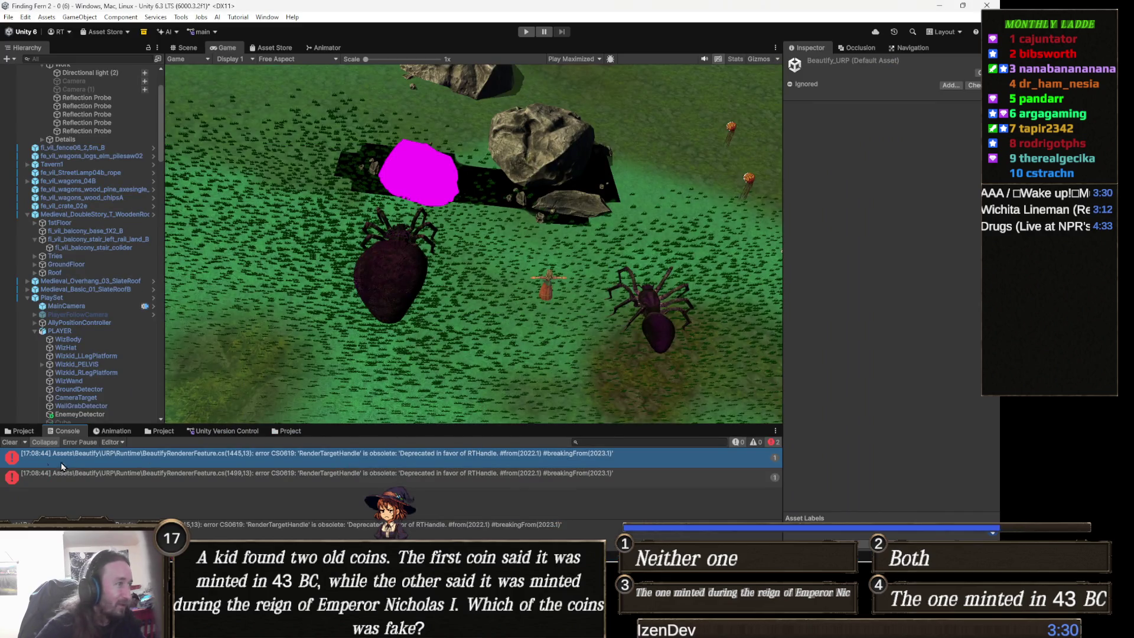
click(24, 431)
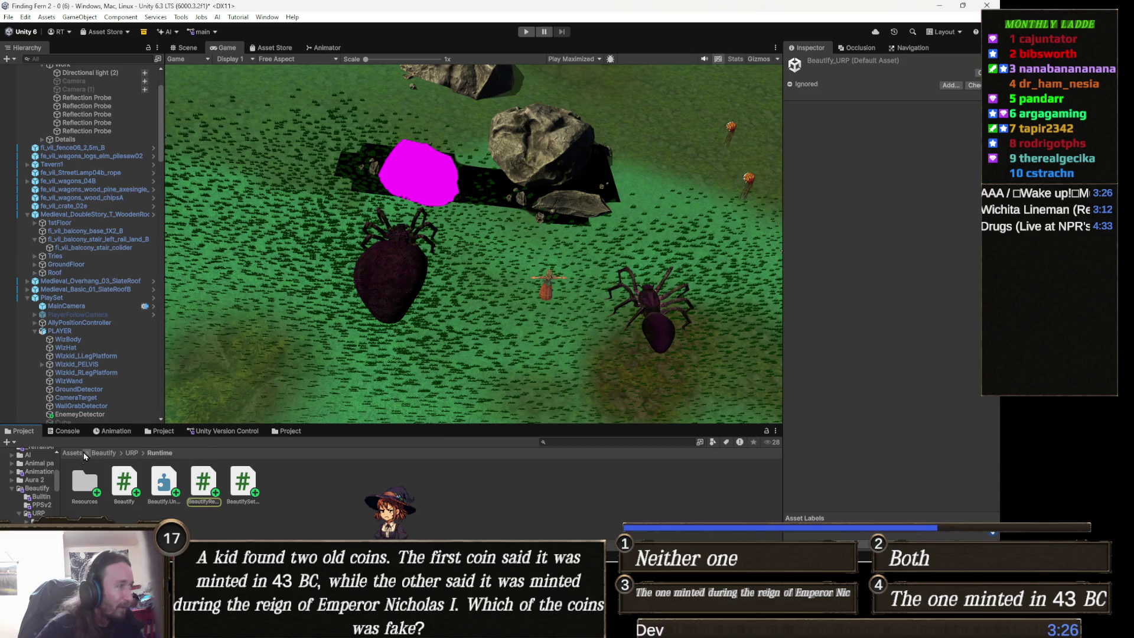
click(72, 453)
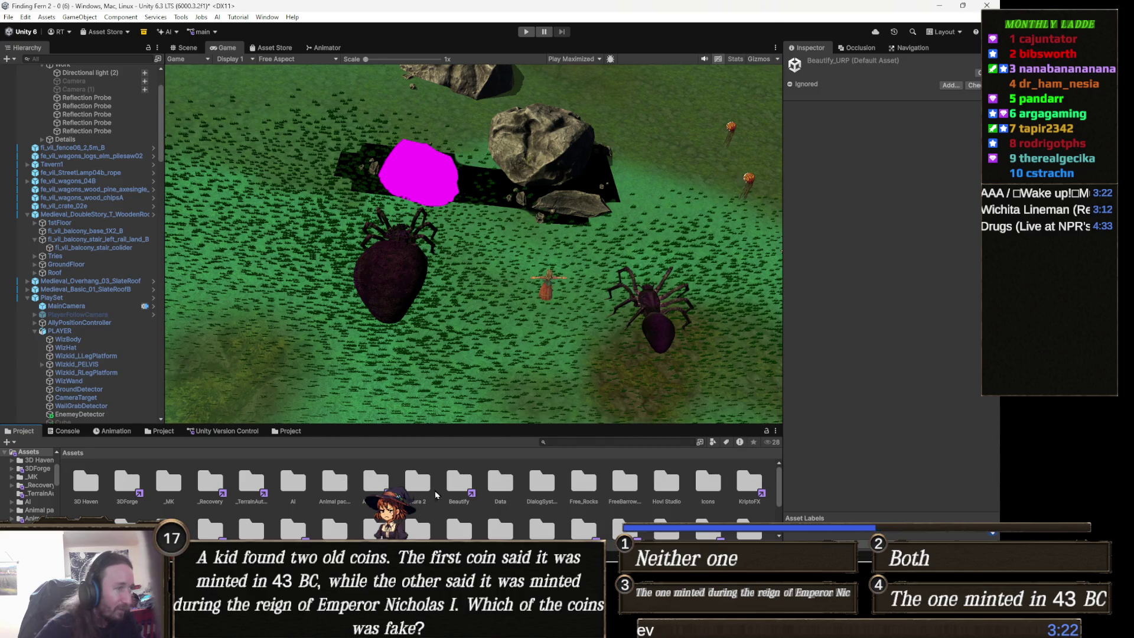
click(461, 483)
key(Delete)
key(Return)
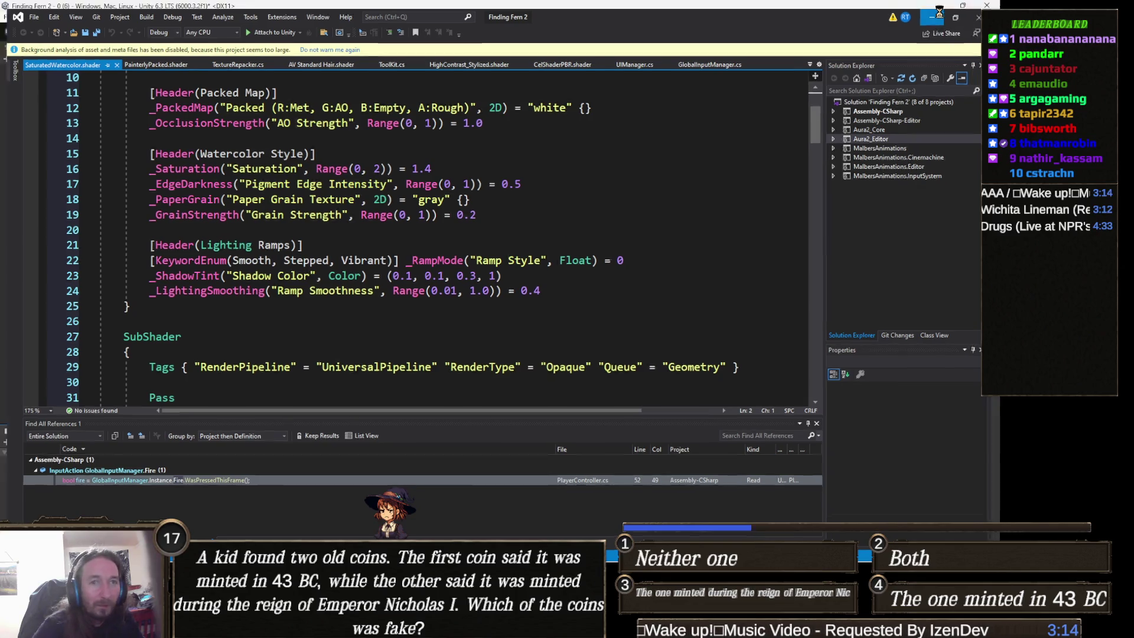
Return to the Unity editor once the scripts have recompiled.
click(938, 12)
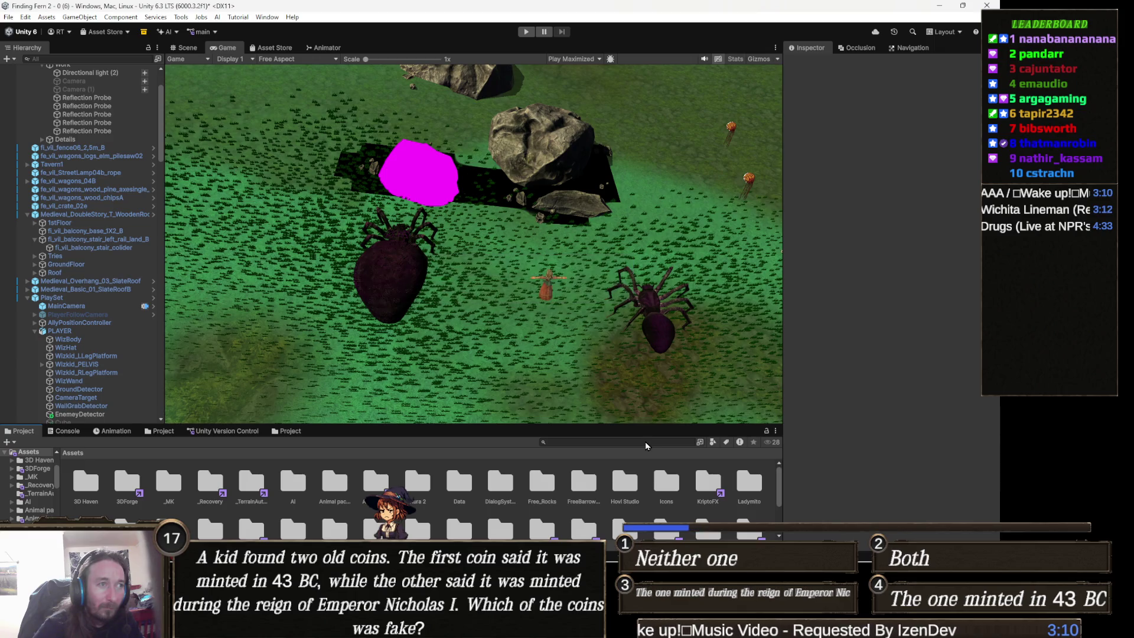
click(645, 443)
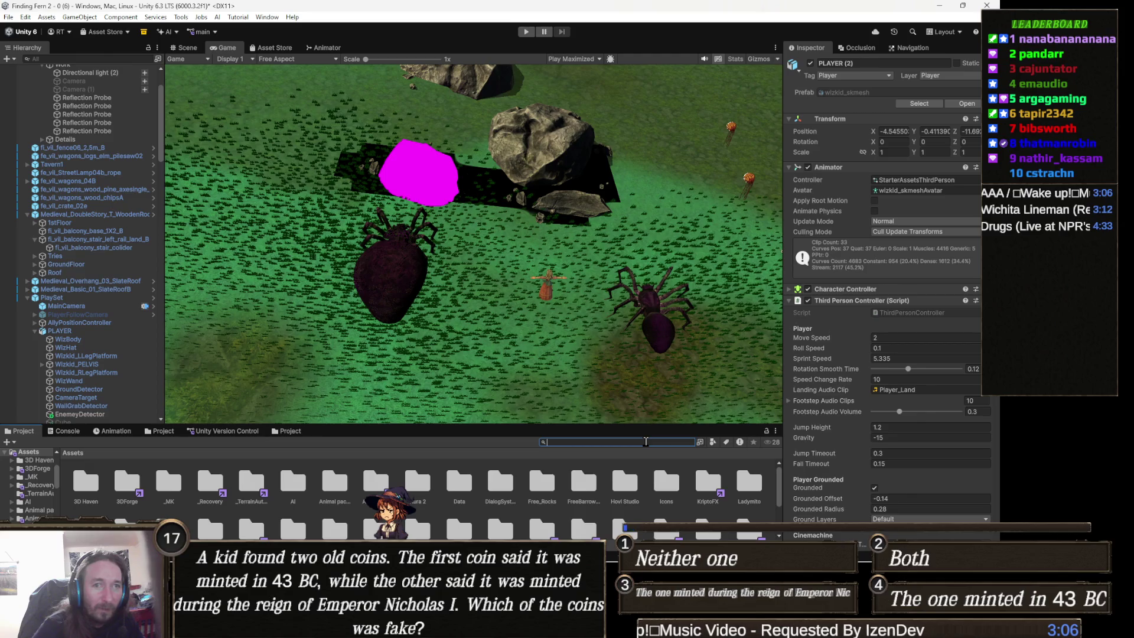
click(463, 268)
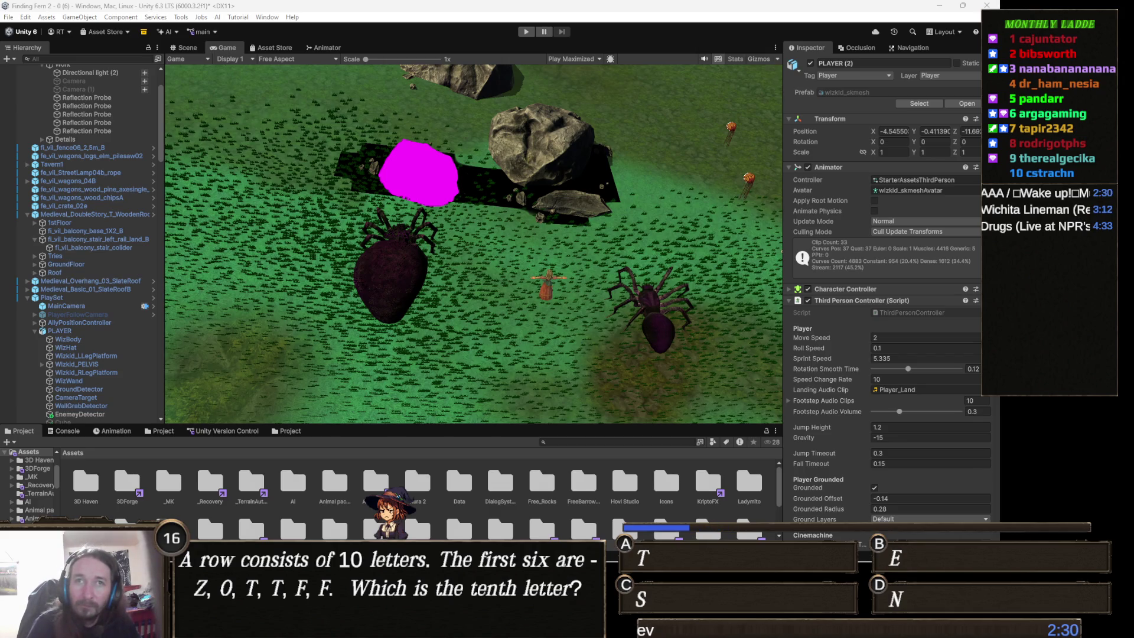
scroll(83, 177, up, 2)
right_click(71, 68)
Add a Global Volume to the scene via GameObject > Volume > Global Volume.
mouse_move(118, 211)
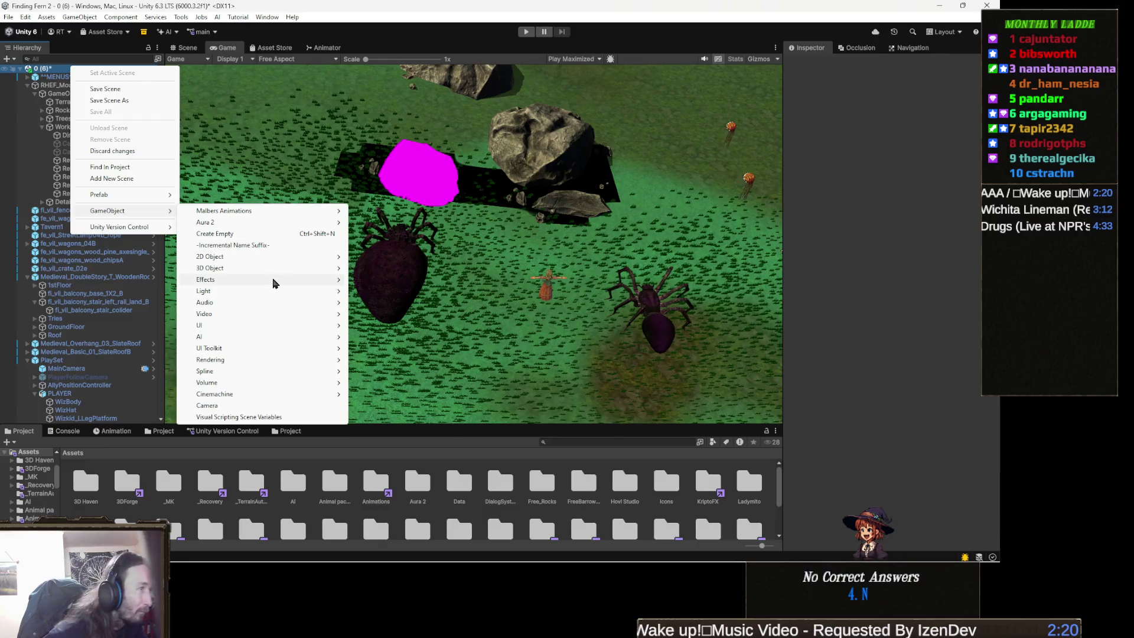
mouse_move(257, 350)
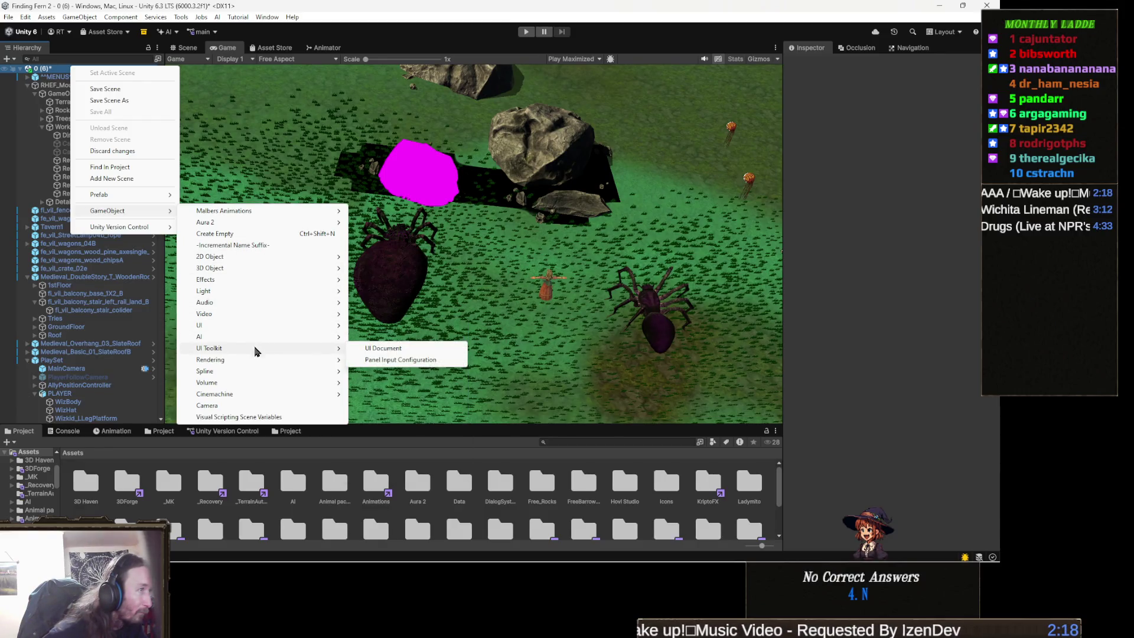
mouse_move(243, 372)
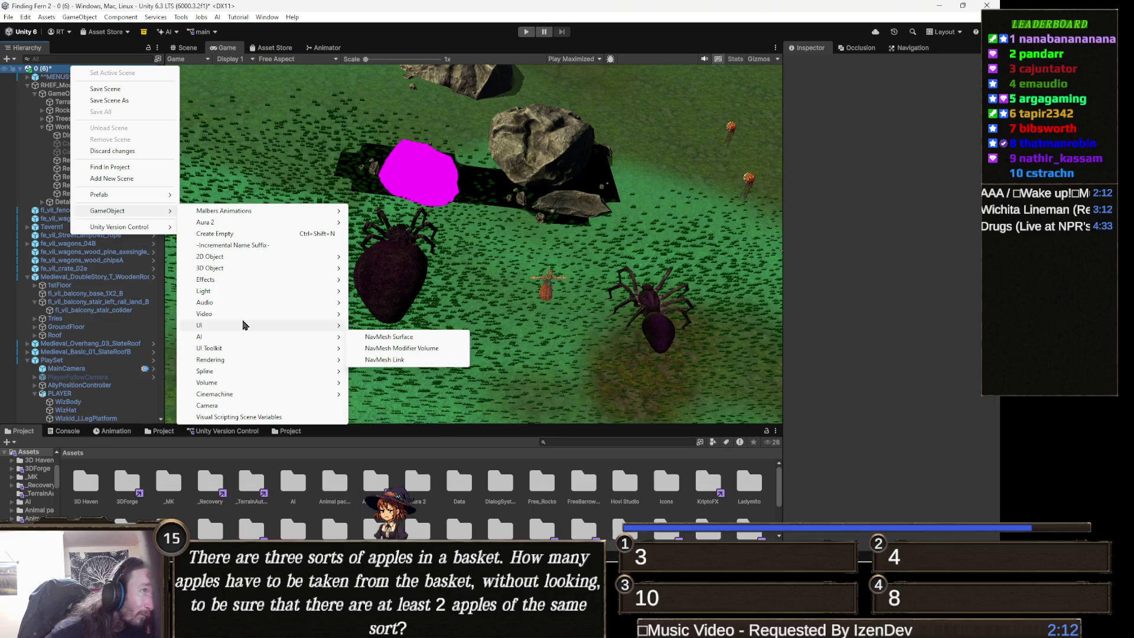
mouse_move(243, 315)
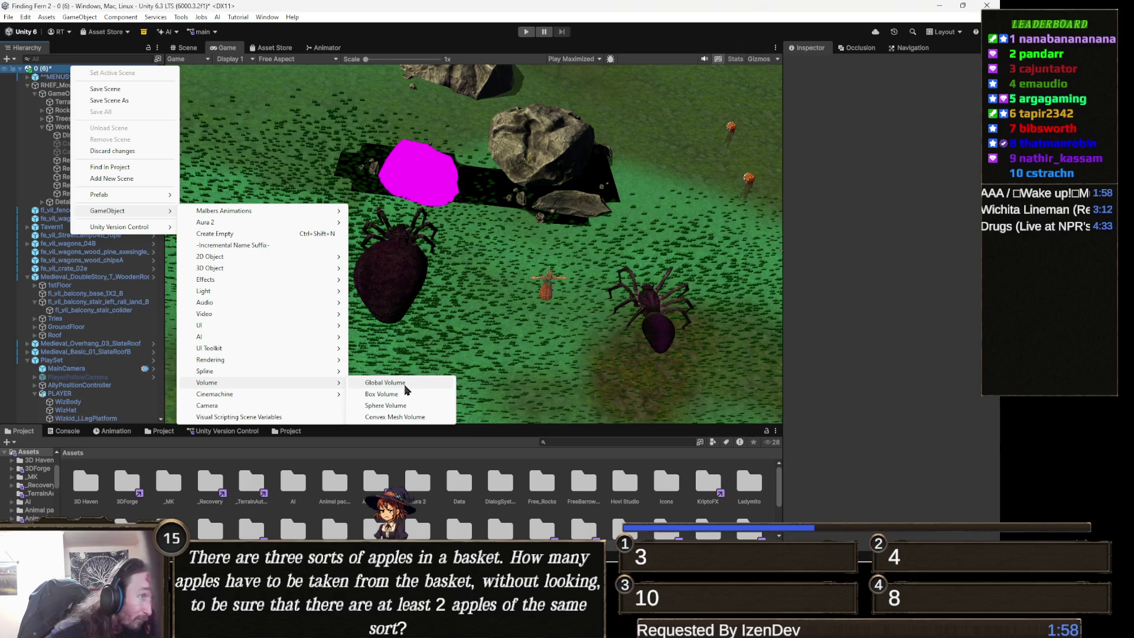
click(403, 384)
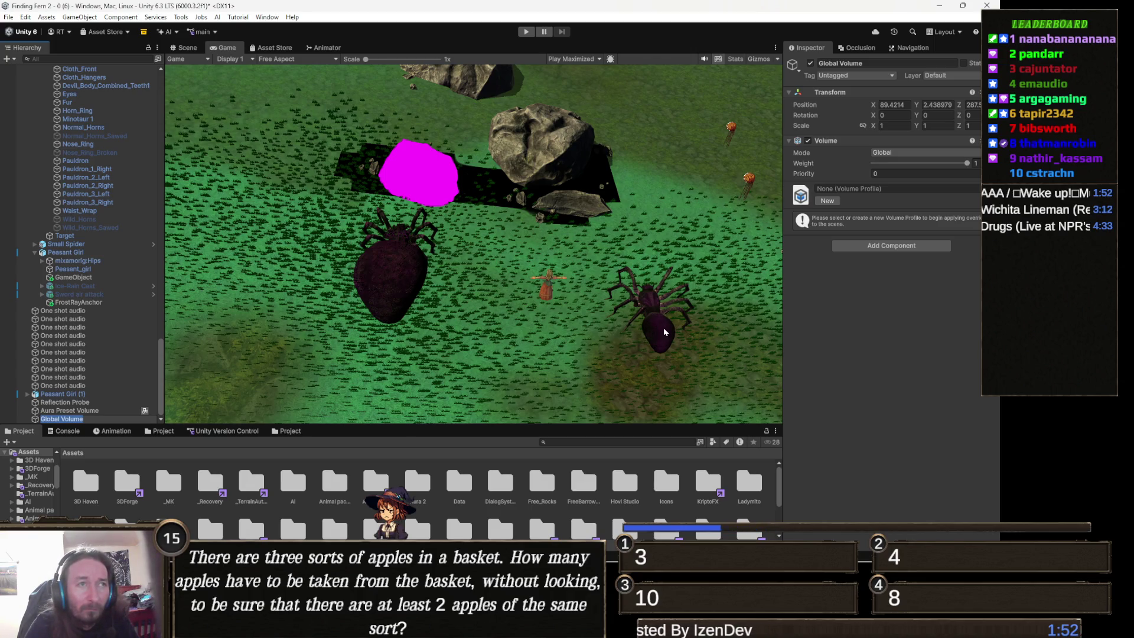
Keep the name Global Volume, assign it a new profile, and browse Post-processing overrides.
key(Return)
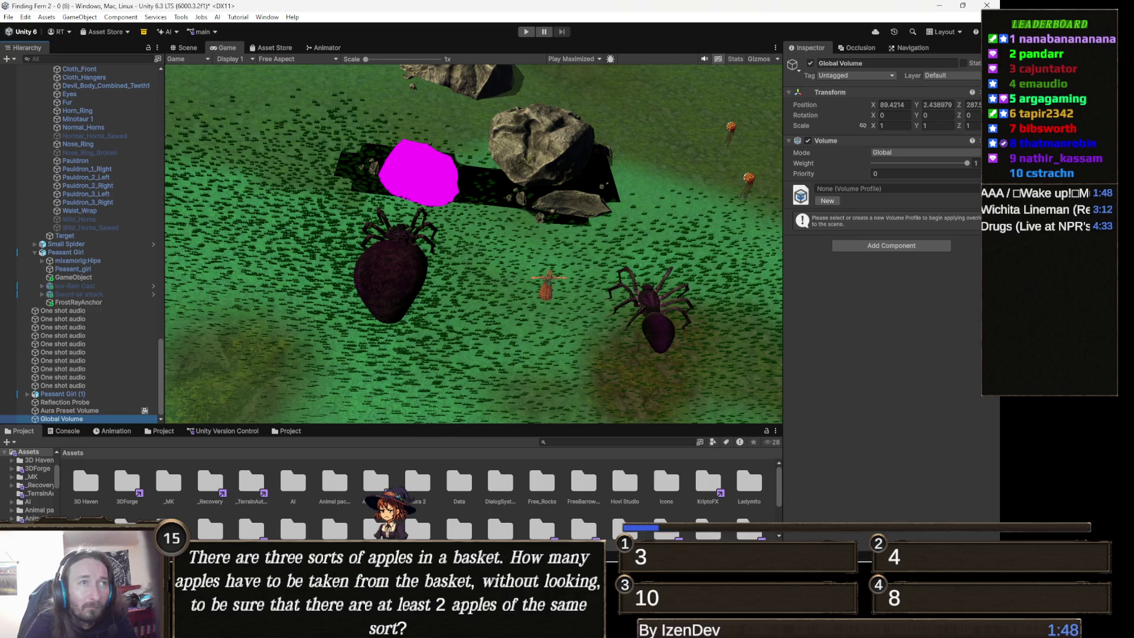
click(843, 417)
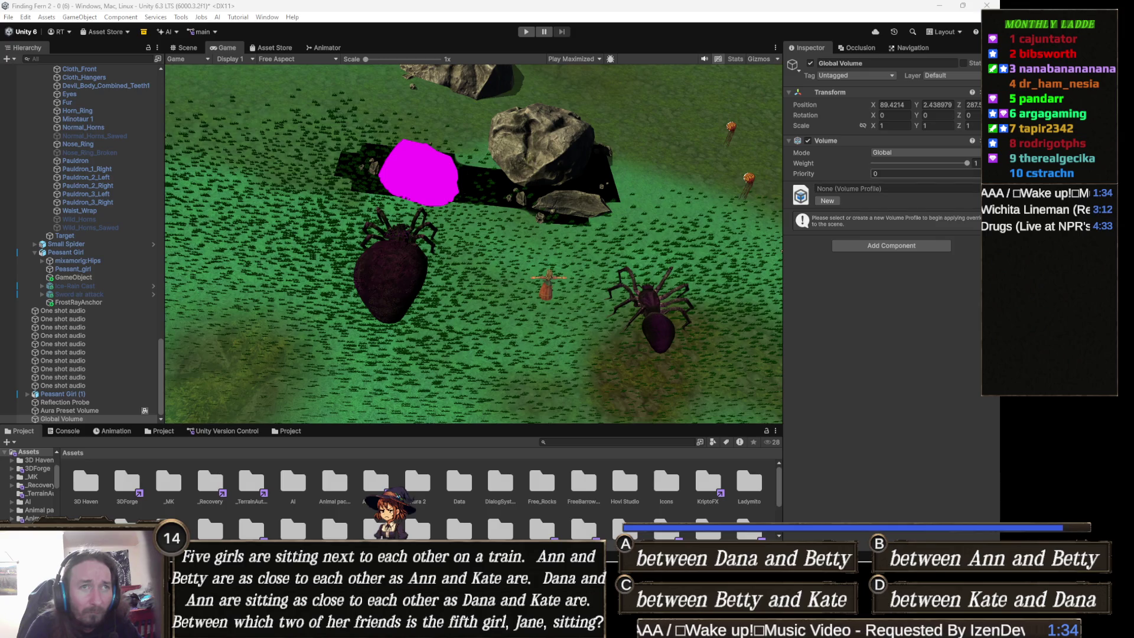
click(915, 190)
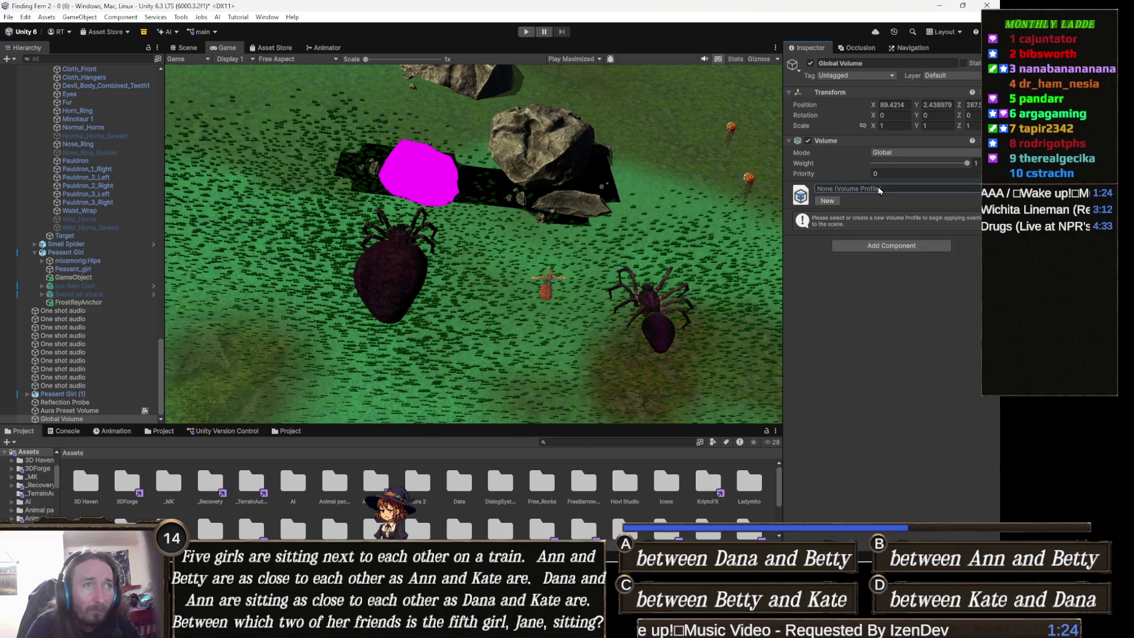
click(827, 201)
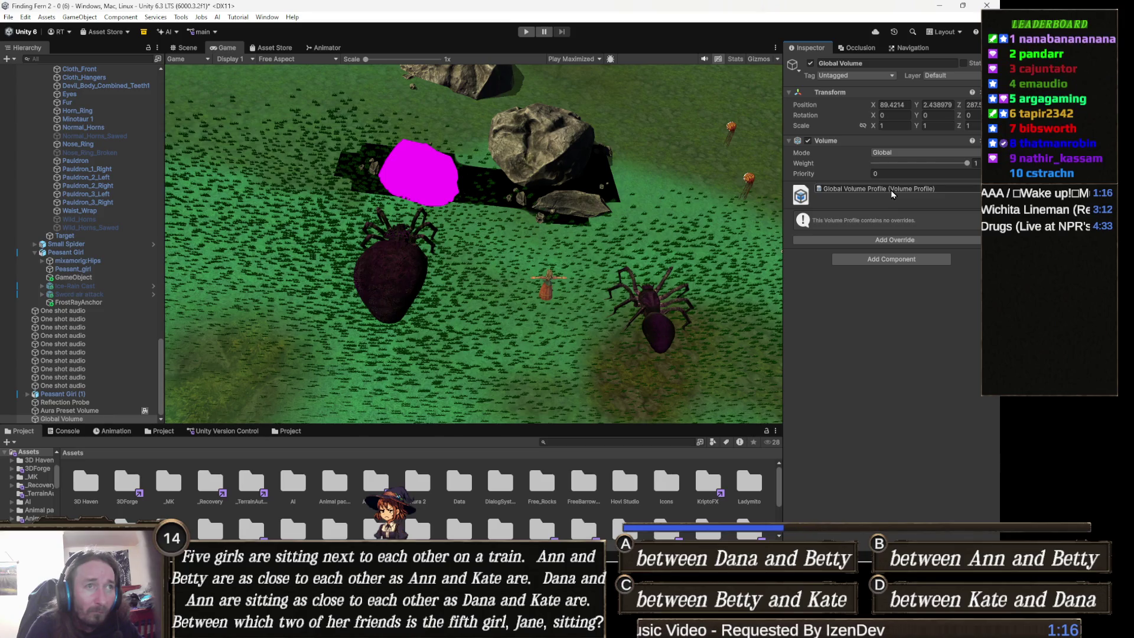
click(883, 241)
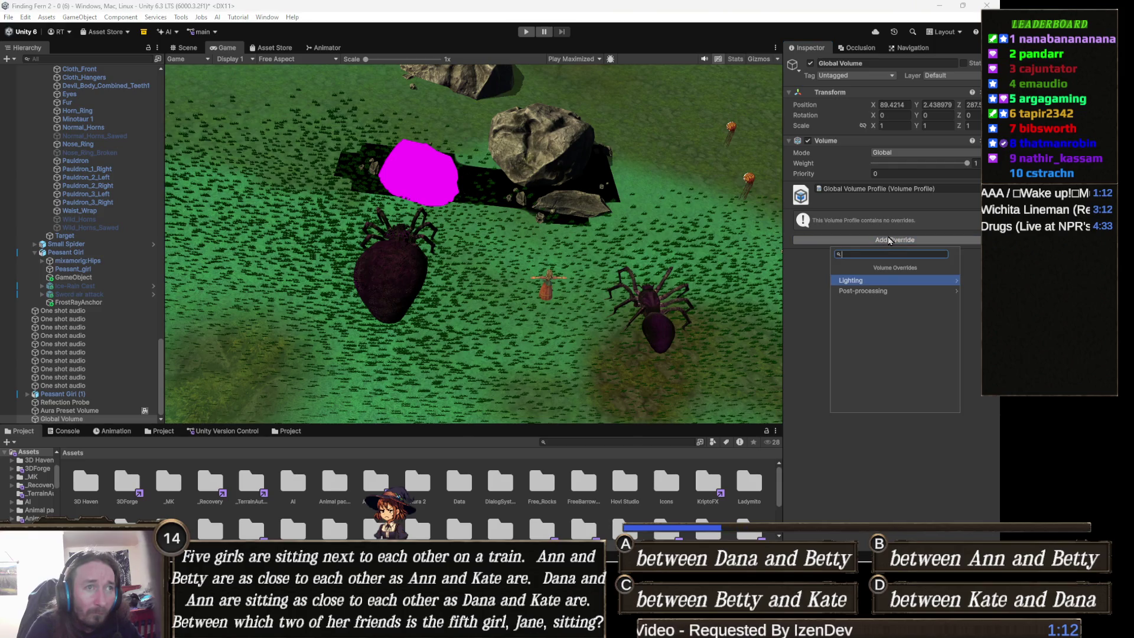
click(888, 291)
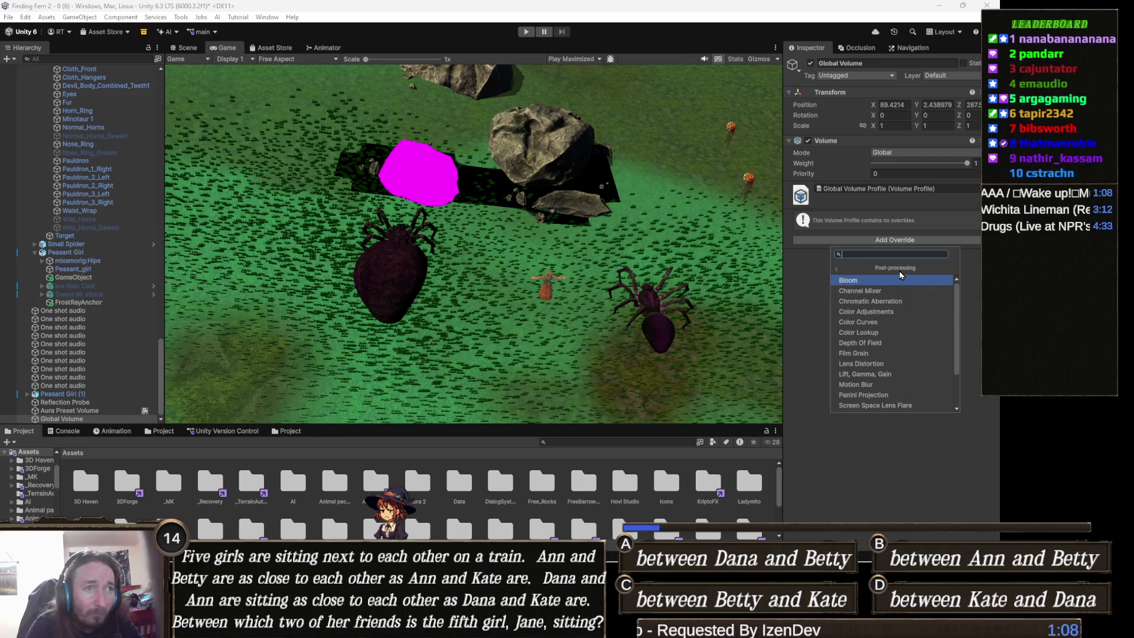
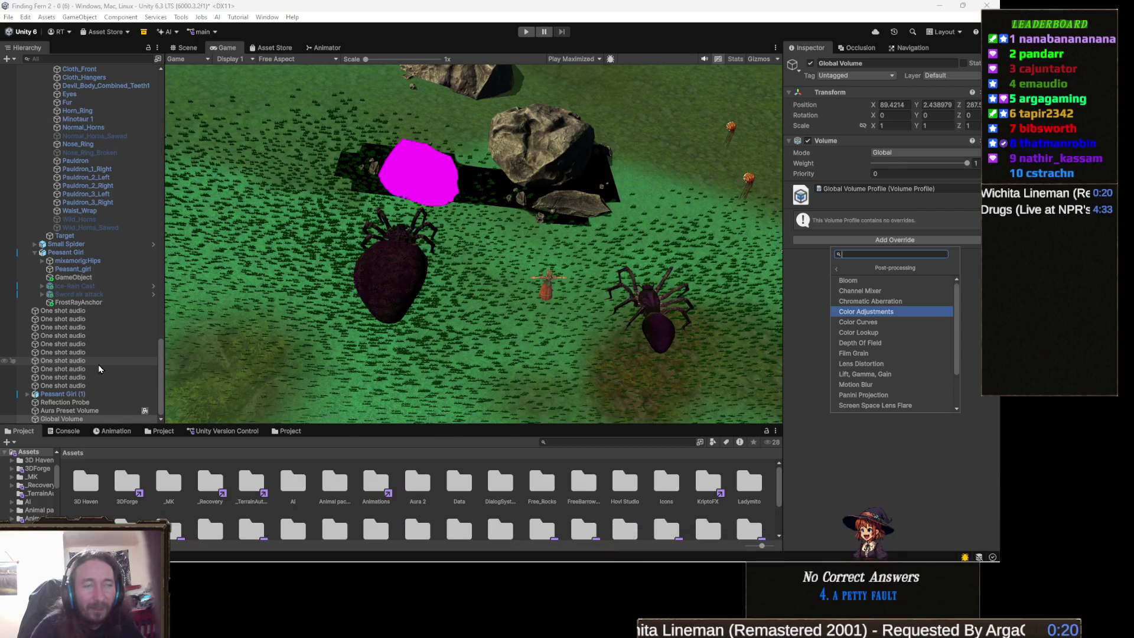
Browse the volume profile's post-processing overrides without adding any, then view pending changes showing ShaderGraphSettings.asset.
click(862, 452)
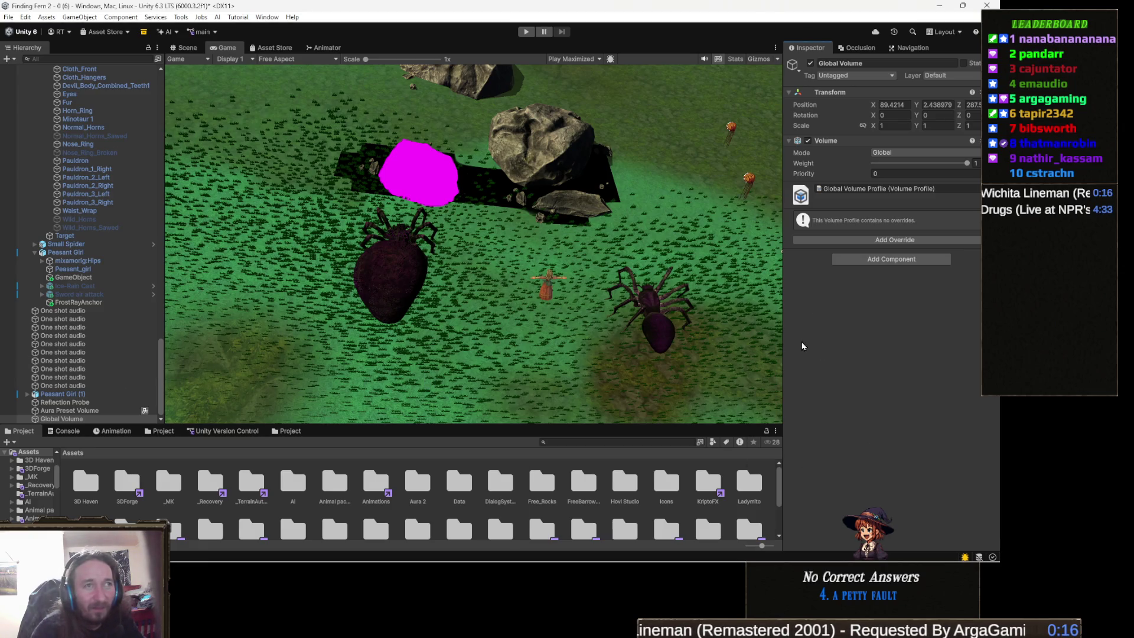
click(876, 239)
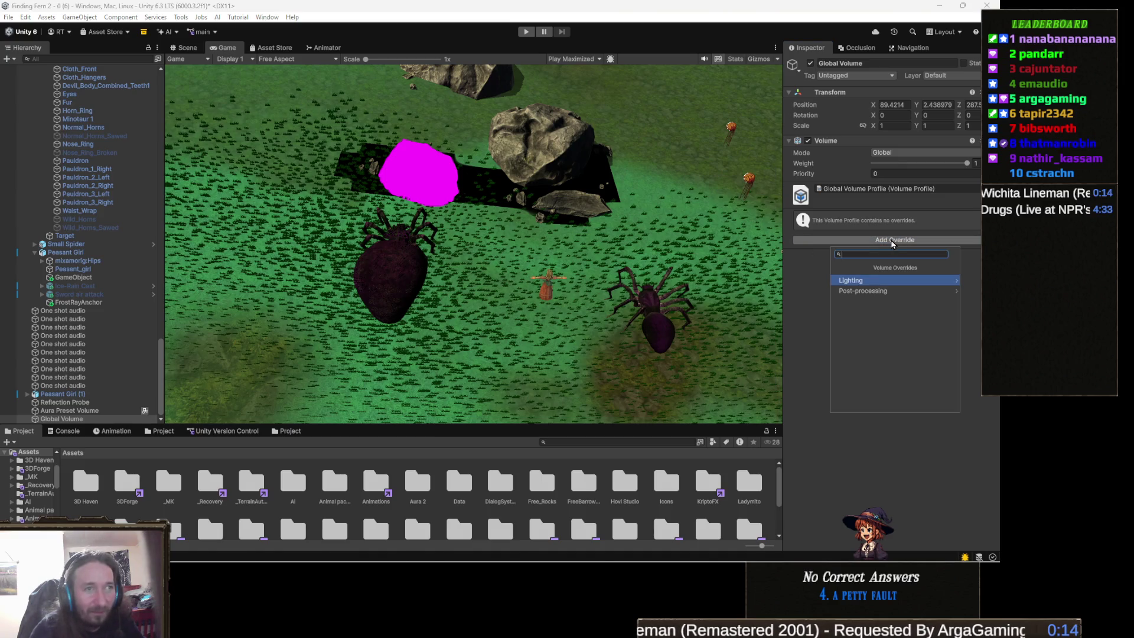
click(880, 295)
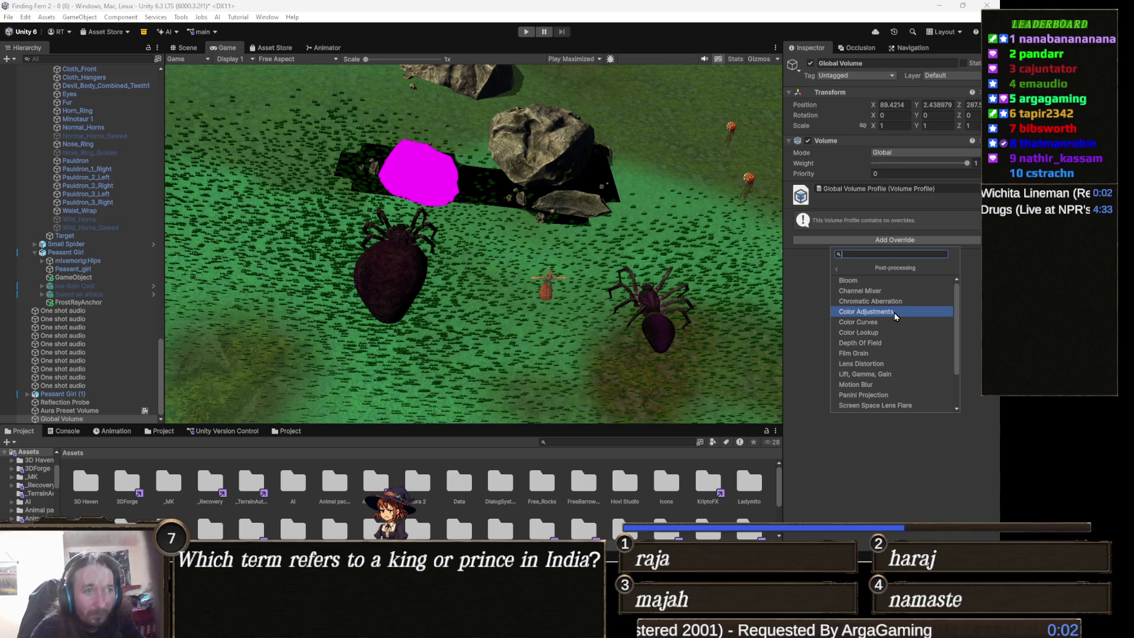
click(960, 325)
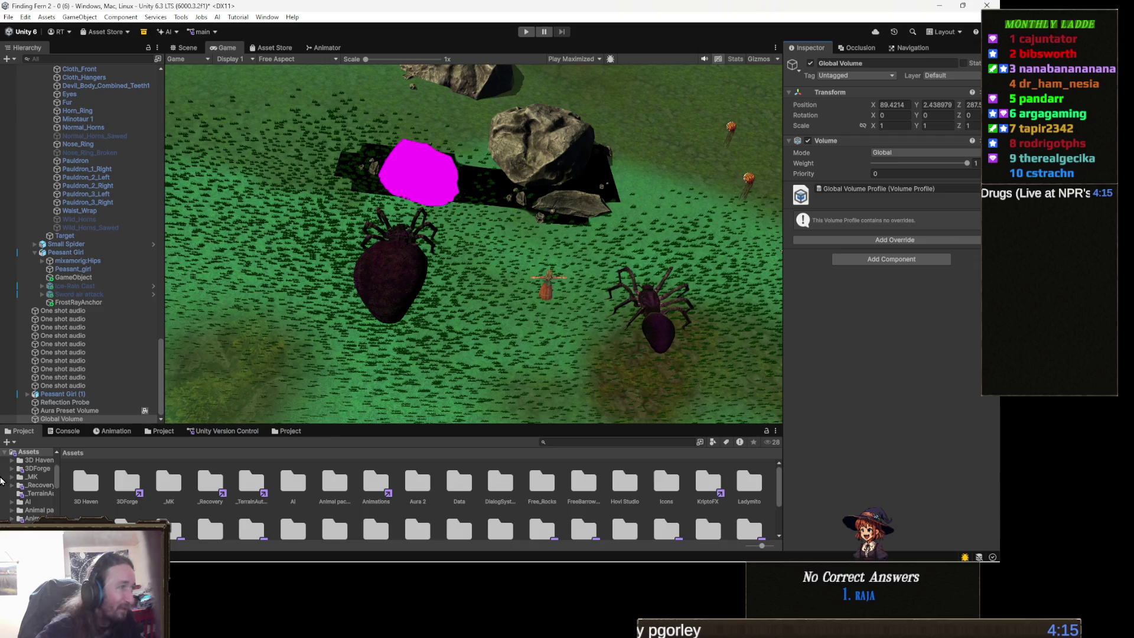
click(245, 432)
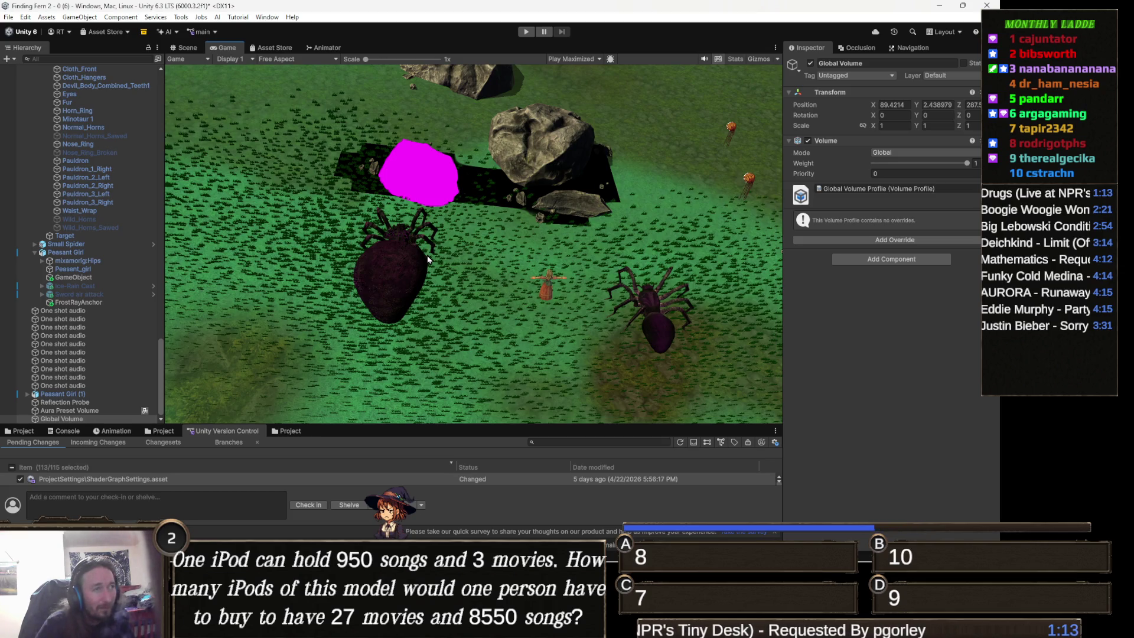
Switch to the Scene view and bring the camera down toward the grass and two witch characters.
click(187, 47)
mouse_move(438, 220)
mouse_down()
mouse_move(434, 254)
mouse_move(480, 255)
mouse_move(465, 256)
mouse_up()
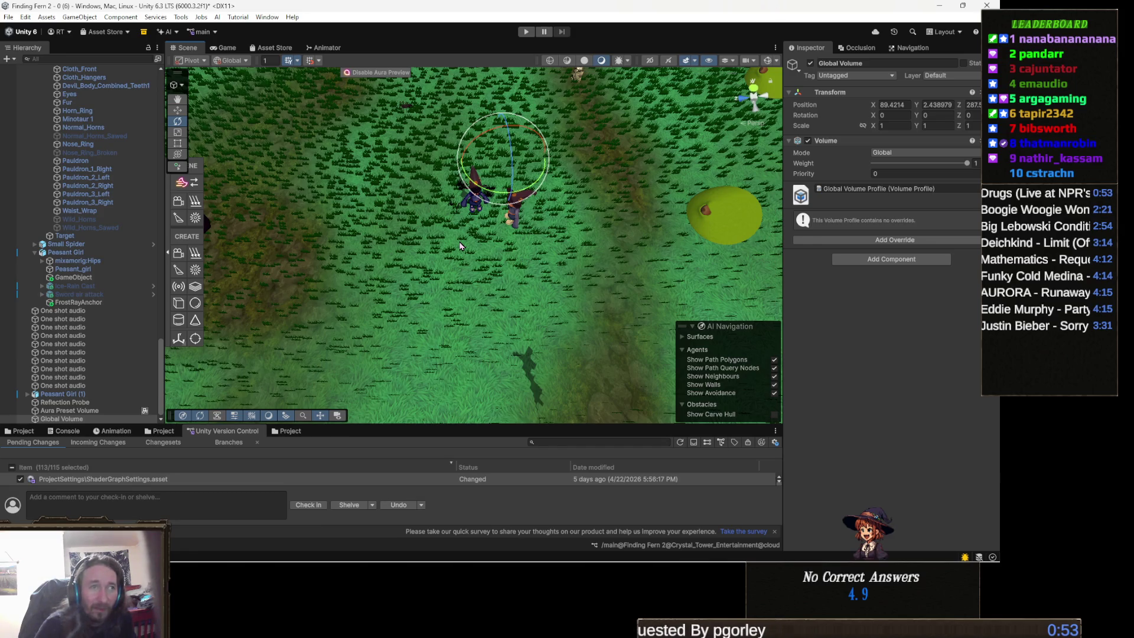
Orbit the Scene view over the grassy terrain so the spider and house come into view.
mouse_move(460, 245)
mouse_down()
mouse_move(506, 235)
mouse_move(504, 282)
mouse_up()
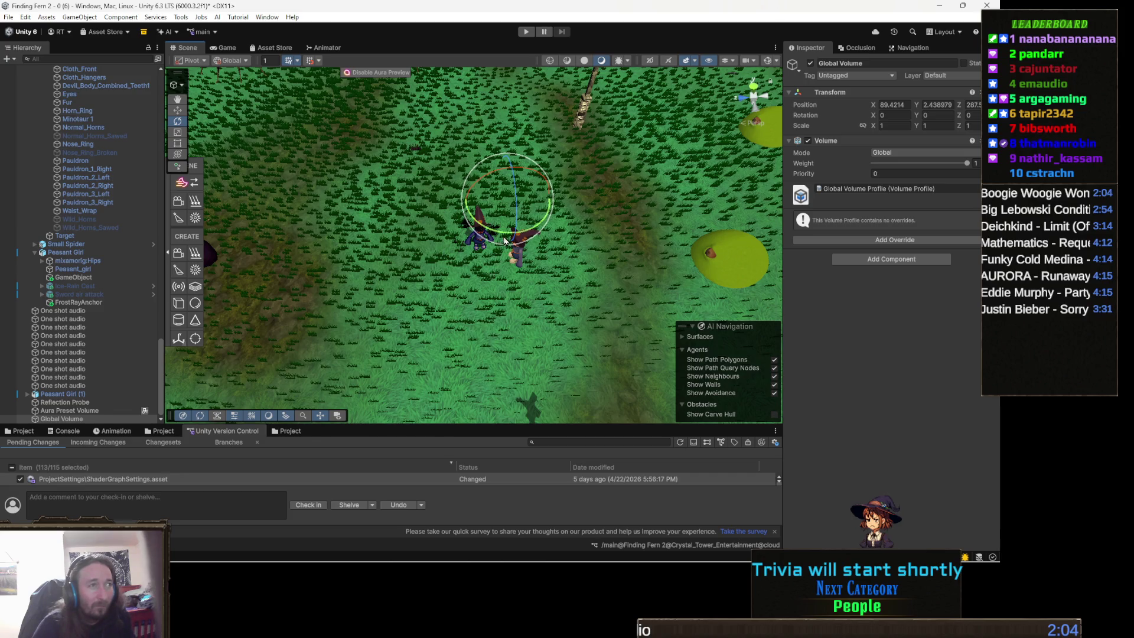
mouse_move(503, 241)
mouse_down()
mouse_move(487, 287)
mouse_move(441, 218)
mouse_up()
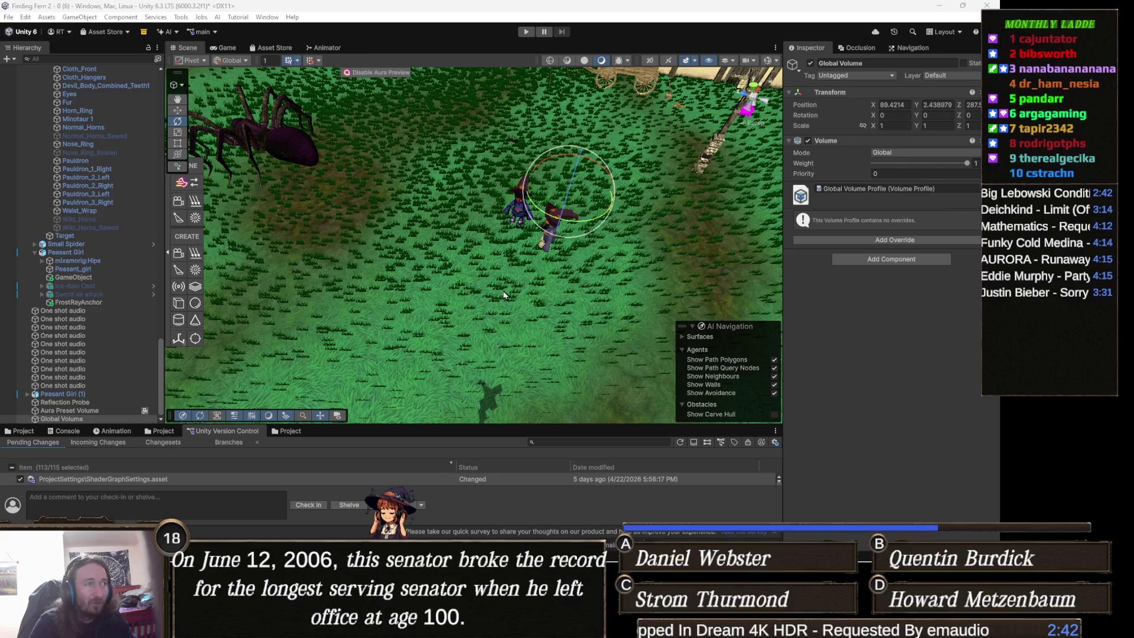
Select the Terrain and switch it to Paint Texture mode with the Yellow Grass_5 layer.
click(465, 289)
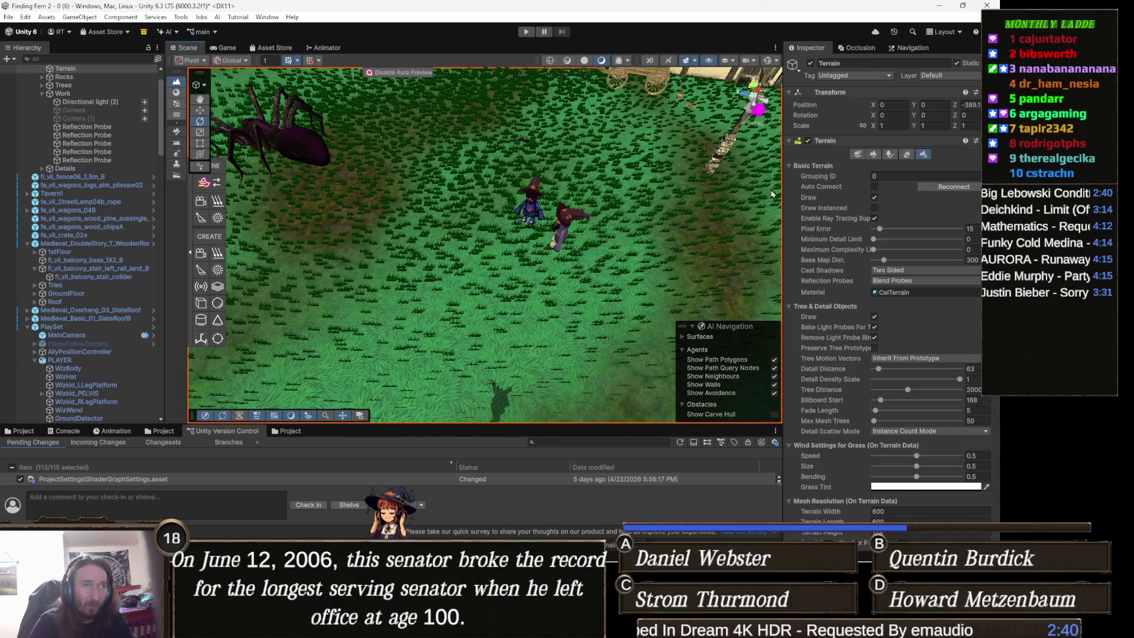
click(874, 155)
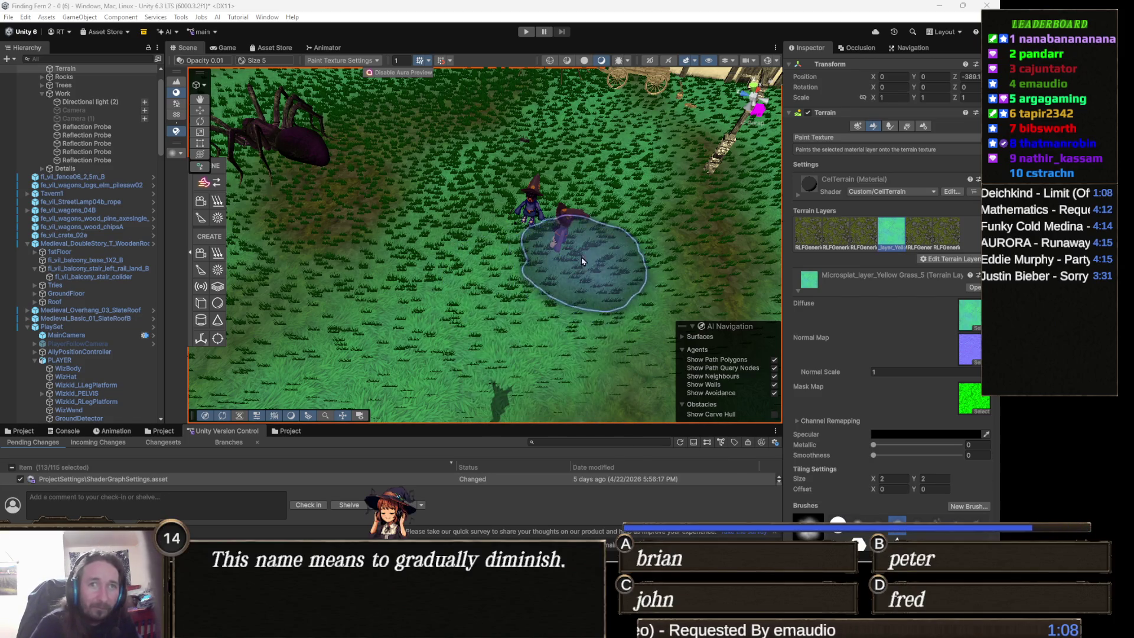
Pan the Scene view across the terrain while painting the Yellow Grass_5 layer.
drag(455, 233, 546, 243)
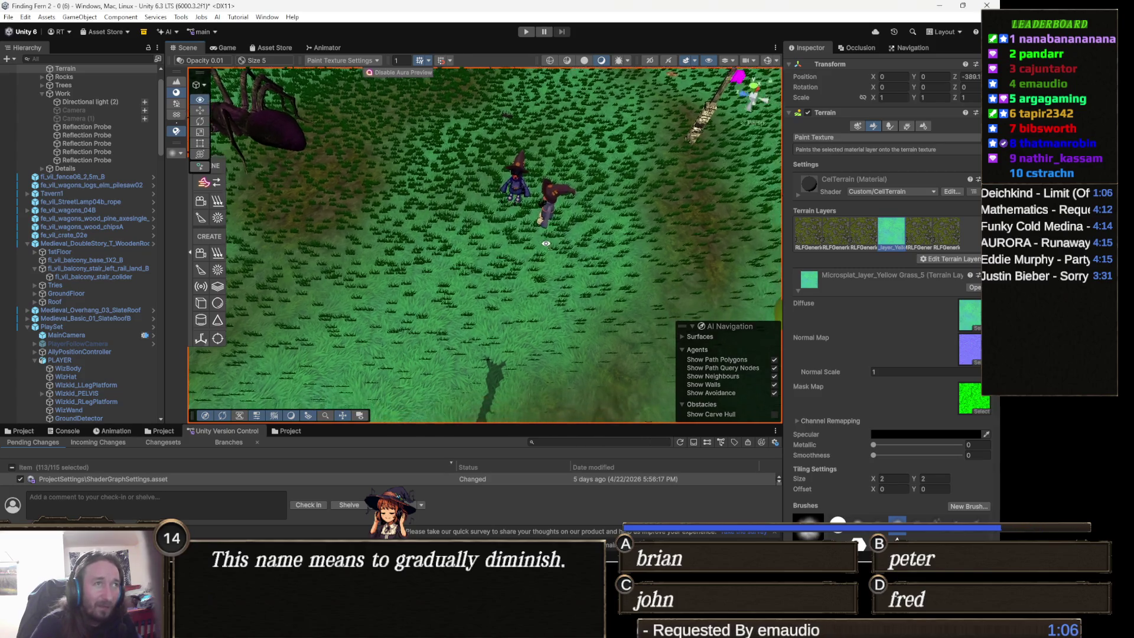